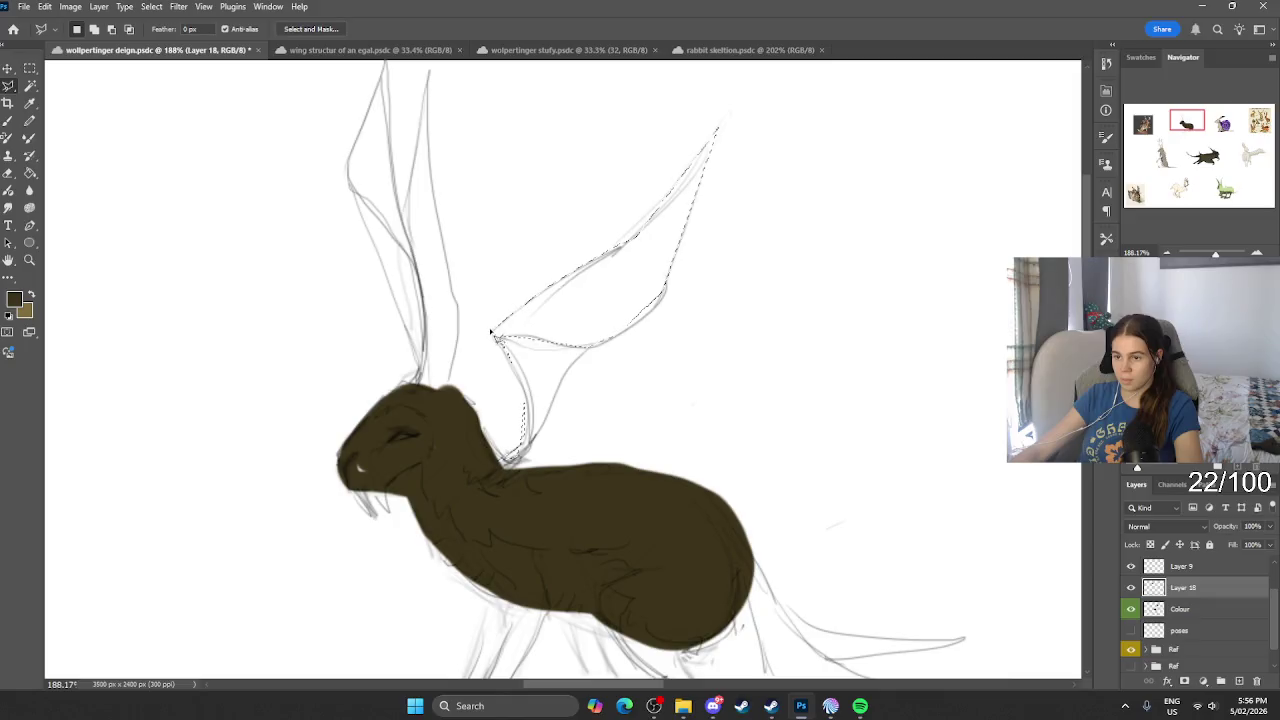
# Step: Paint the lassoed wing solid dark brown
pyautogui.press('b')
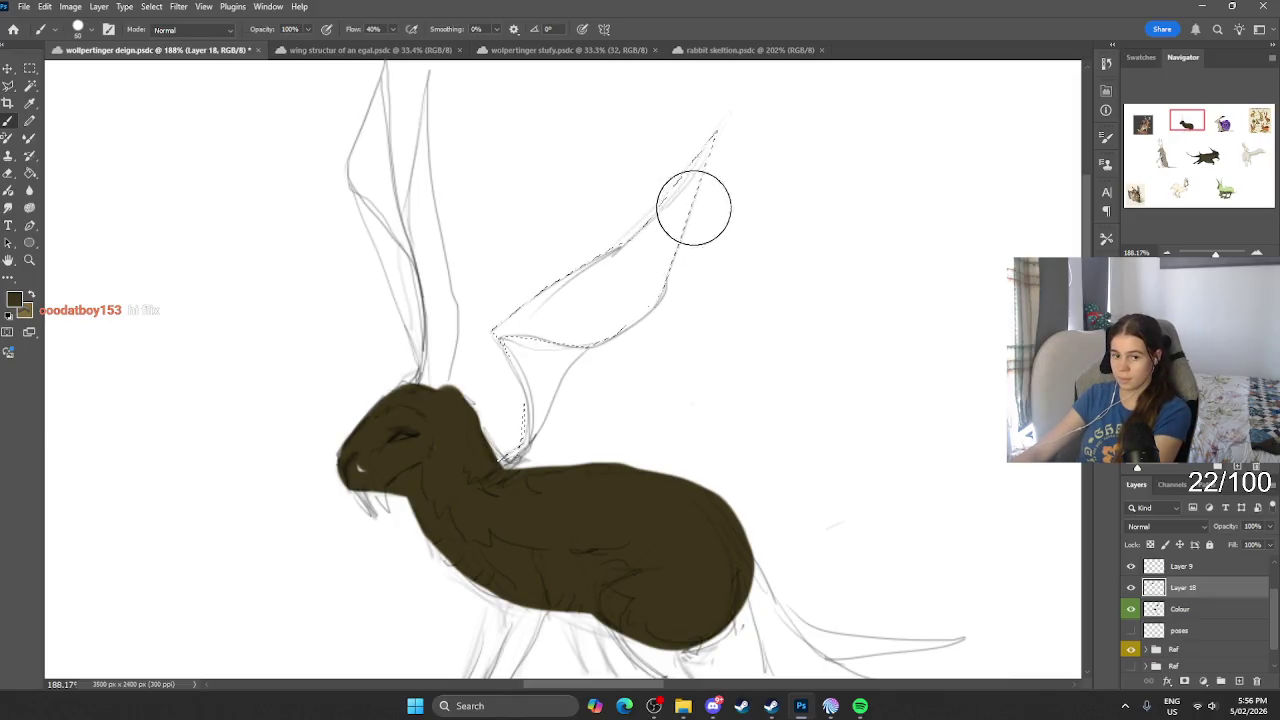
pyautogui.moveTo(693, 207); pyautogui.dragTo(663, 243)
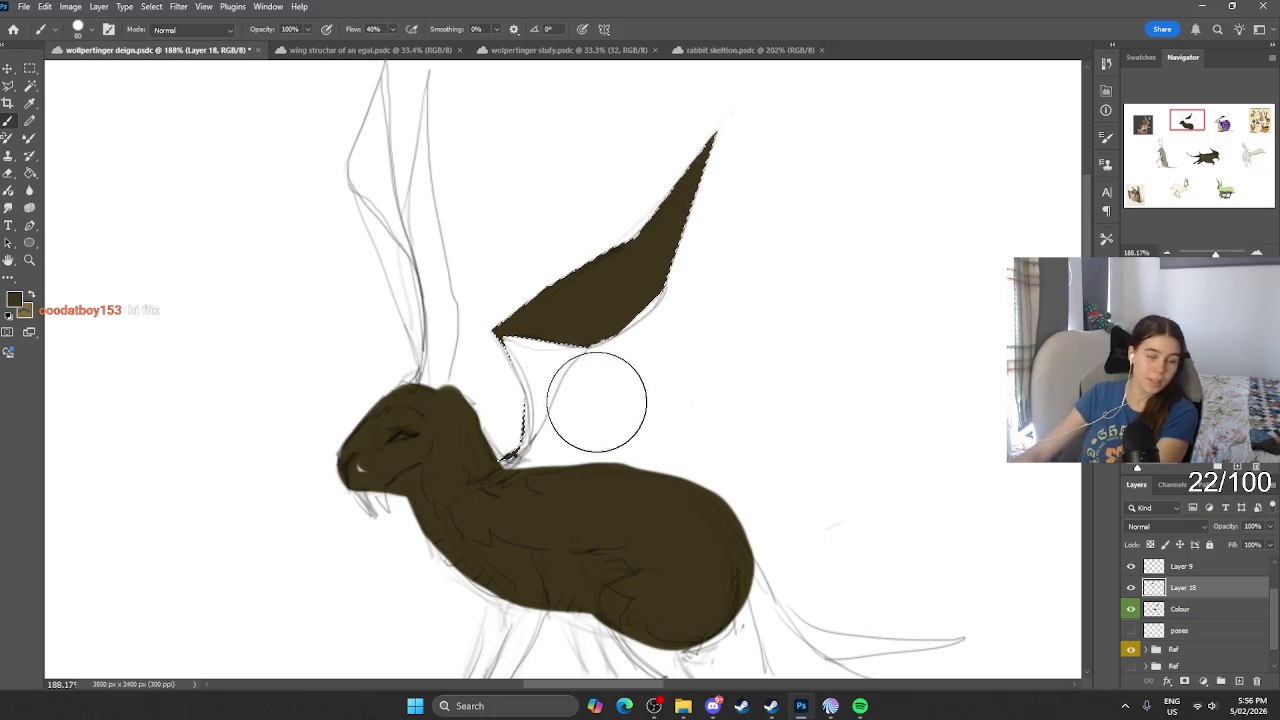
pyautogui.click(9, 88)
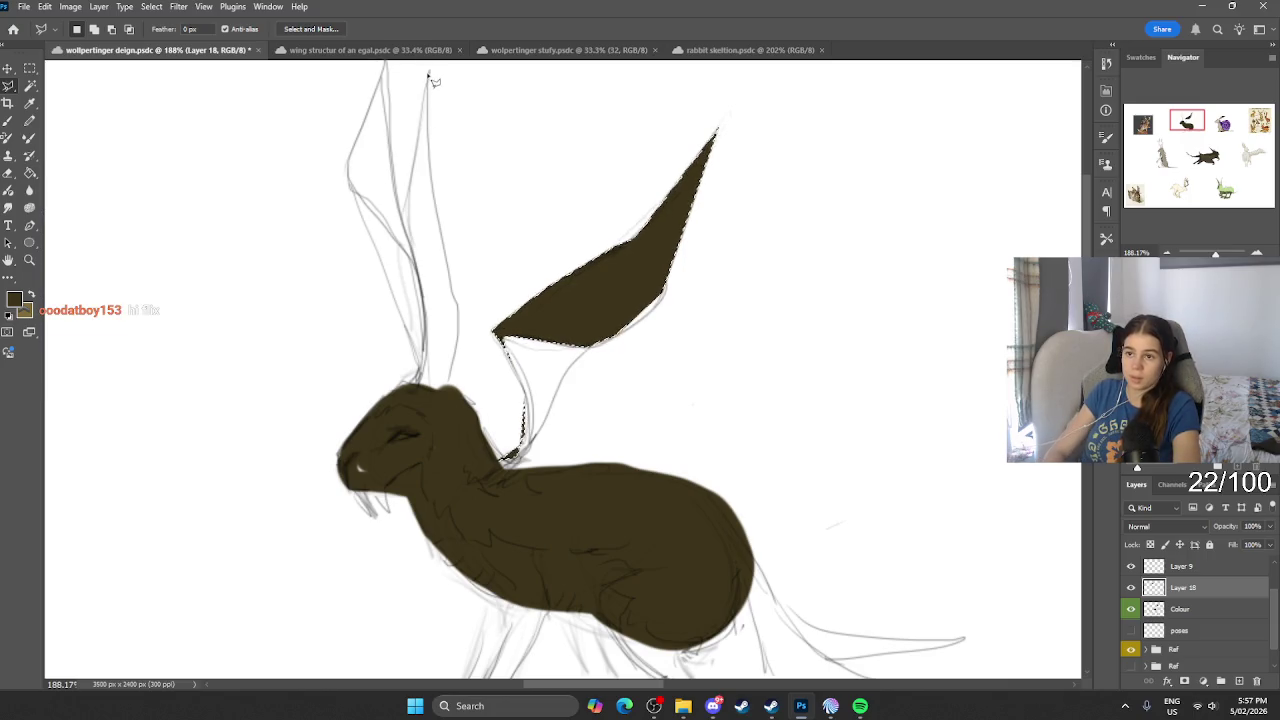
# Step: Lasso the nearer ear, fill it dark brown, and begin outlining the back ear
pyautogui.moveTo(428, 70); pyautogui.dragTo(410, 203)
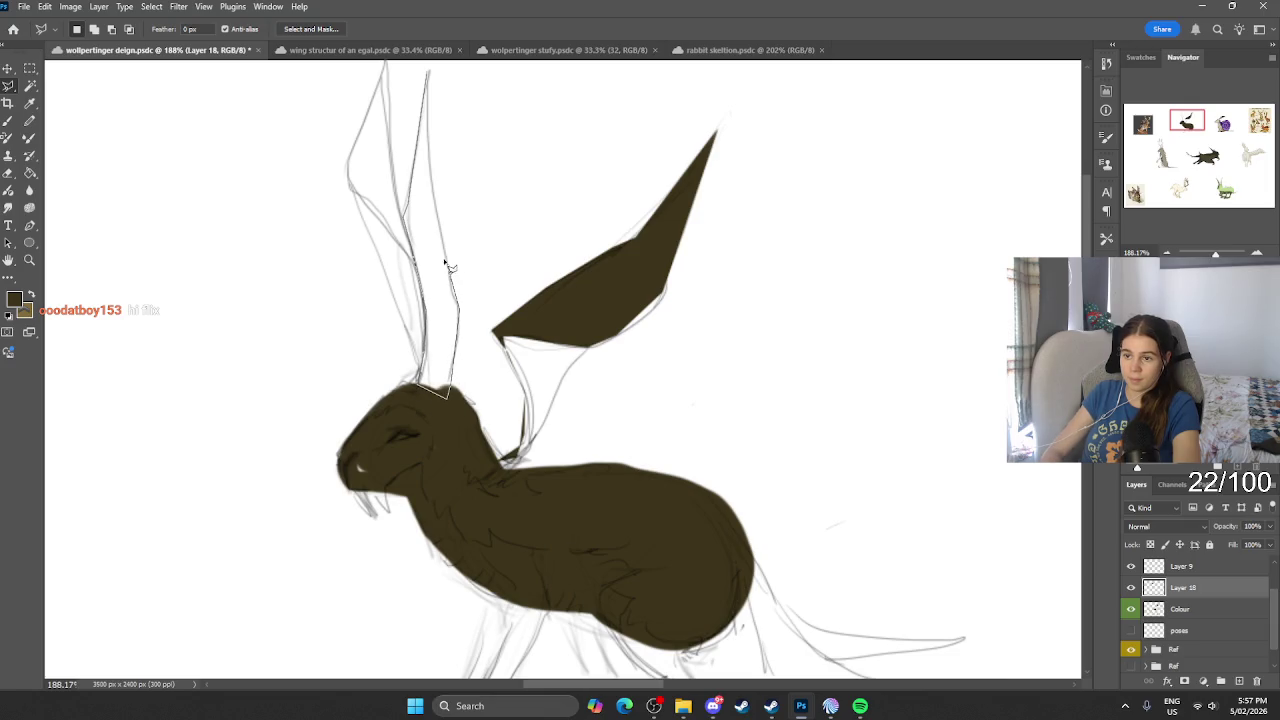
pyautogui.moveTo(450, 267); pyautogui.dragTo(432, 140)
pyautogui.moveTo(432, 72); pyautogui.dragTo(430, 370)
pyautogui.press('b')
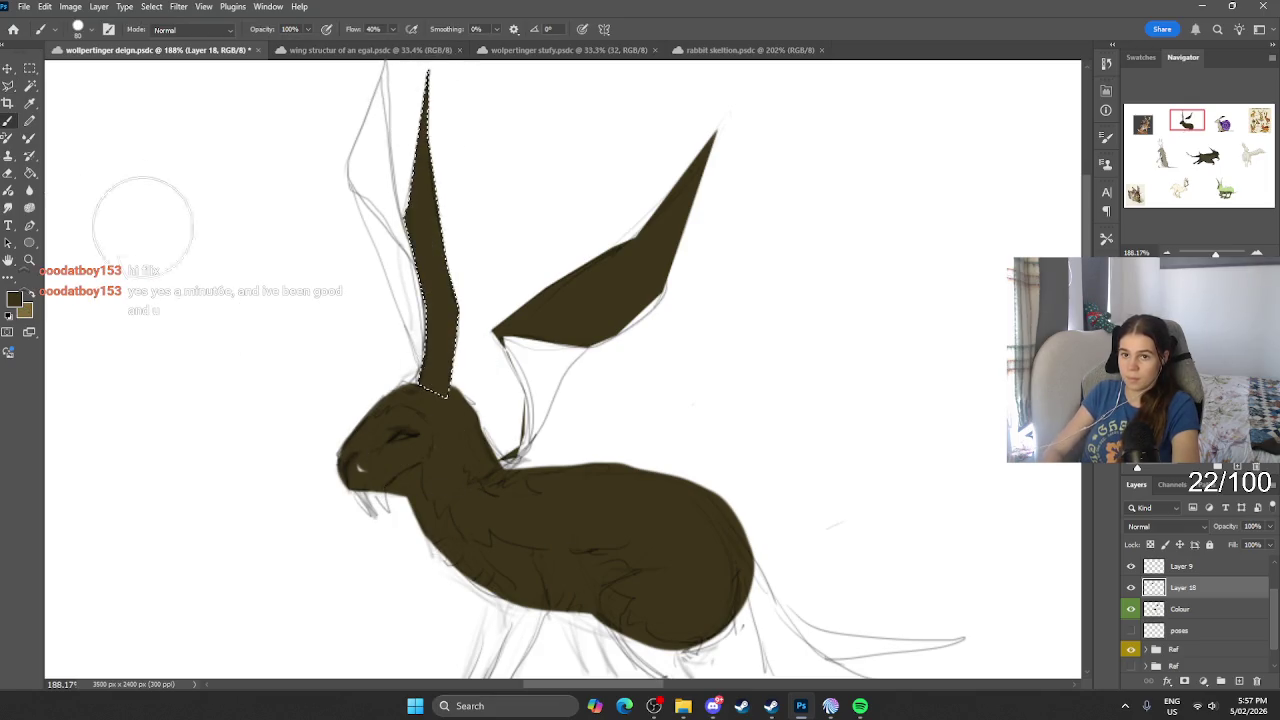
pyautogui.click(8, 86)
pyautogui.hotkey('ctrl', 'd')
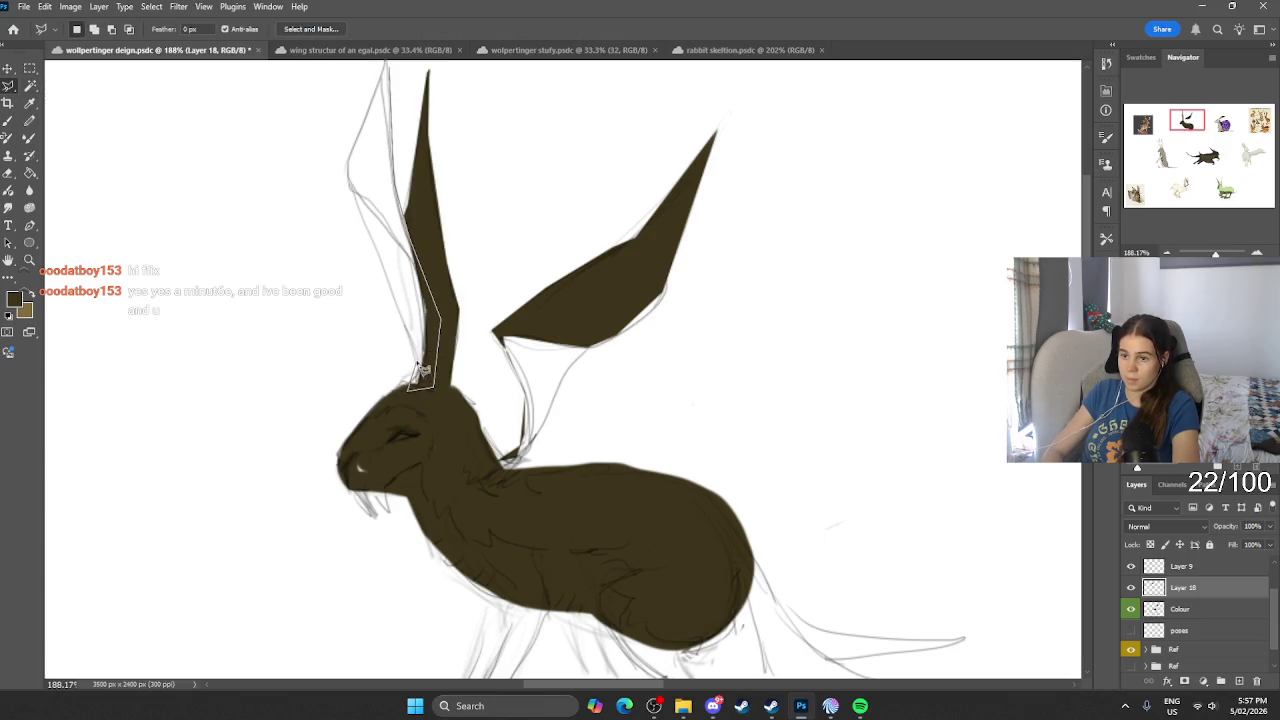
pyautogui.moveTo(422, 370); pyautogui.dragTo(349, 190)
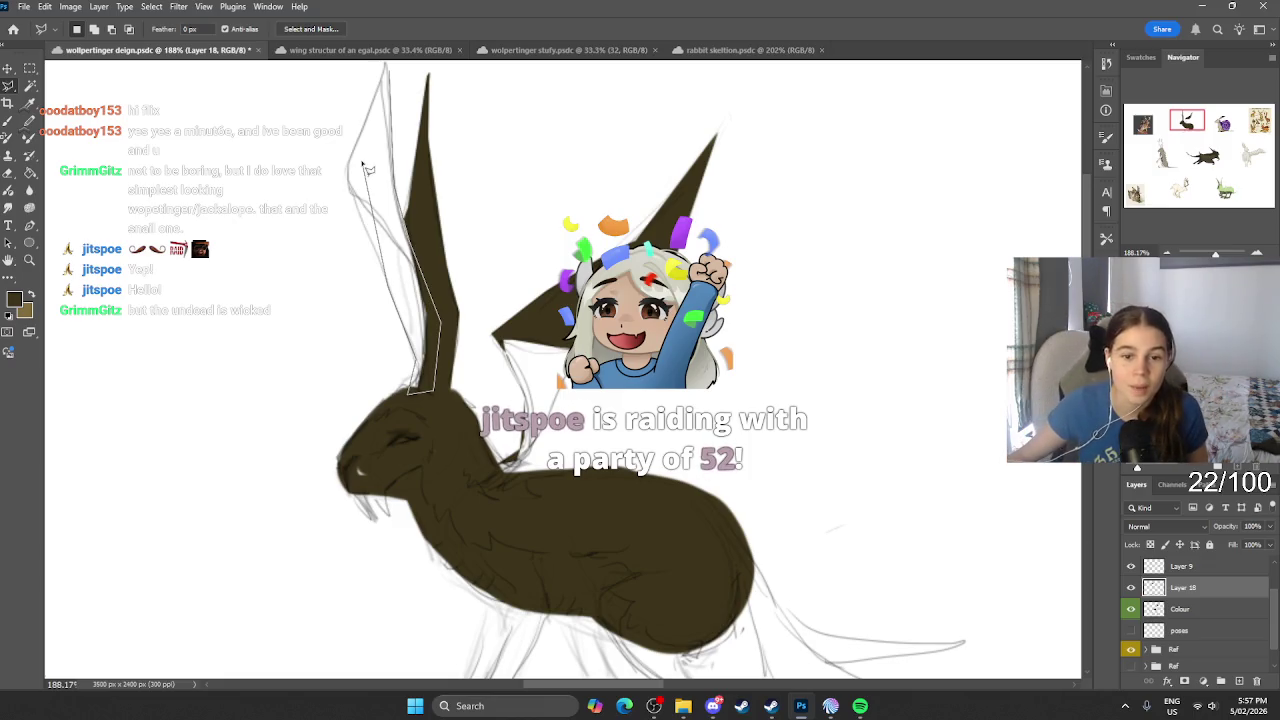
# Step: Close the Polygonal Lasso outline around the back ear and paint it dark brown
pyautogui.scroll(5, 258, 432)
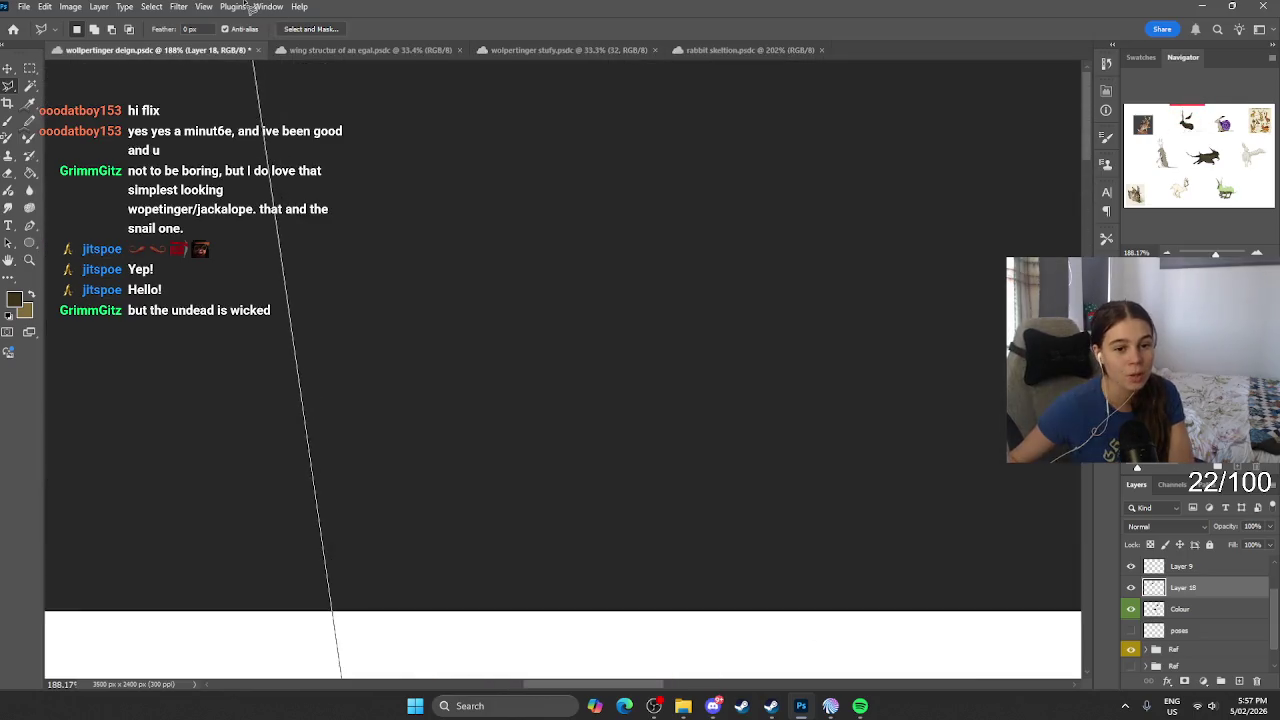
pyautogui.scroll(-10, 258, 432)
pyautogui.scroll(2, 300, 440)
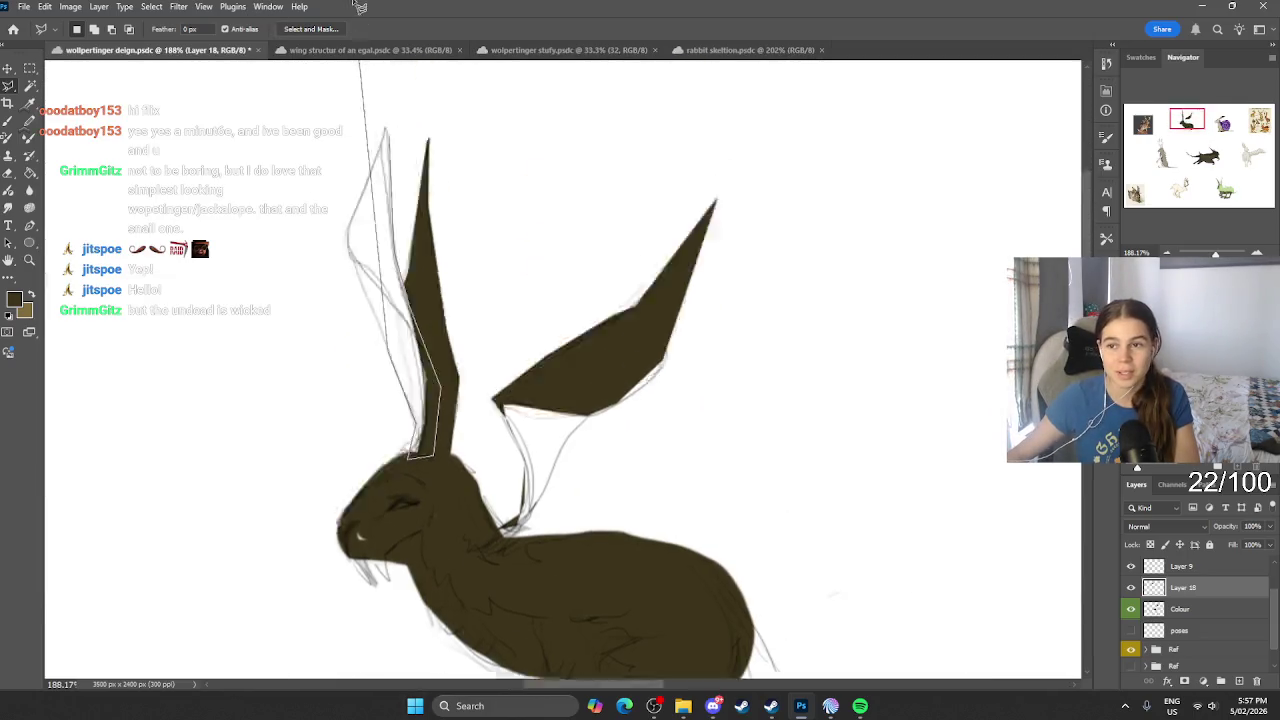
pyautogui.scroll(5, 350, 450)
pyautogui.click(348, 470)
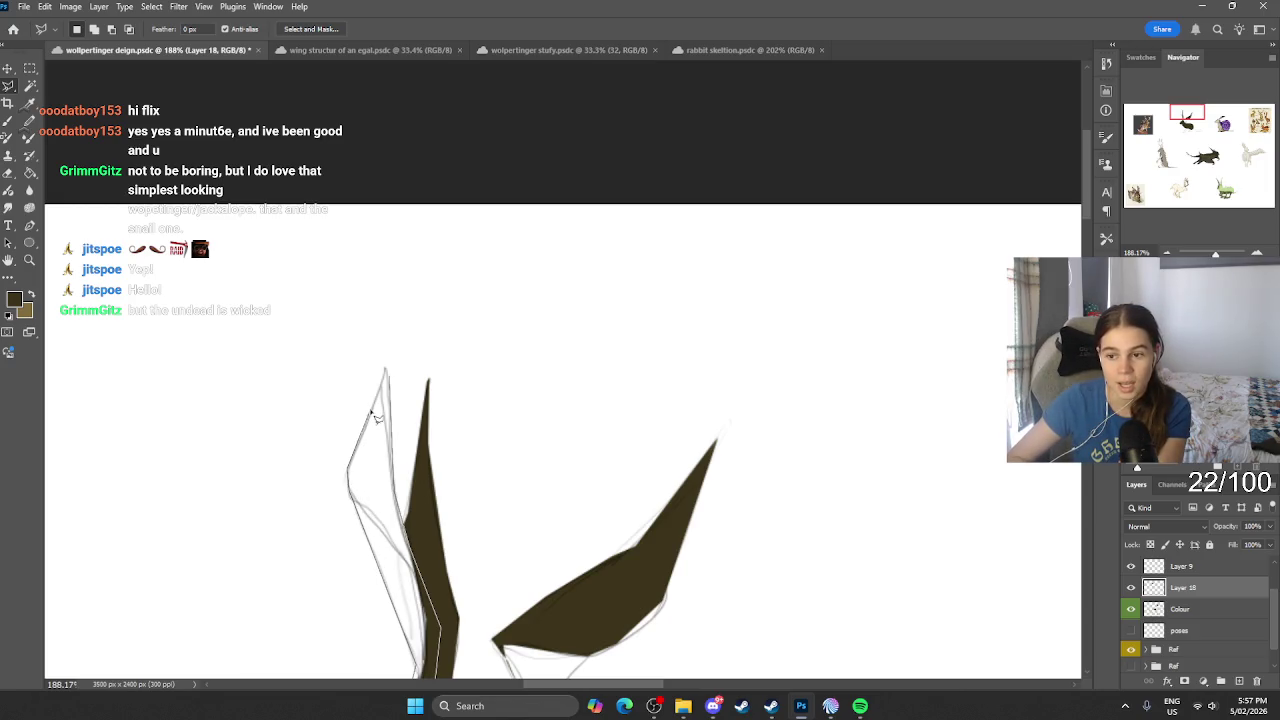
pyautogui.click(385, 370)
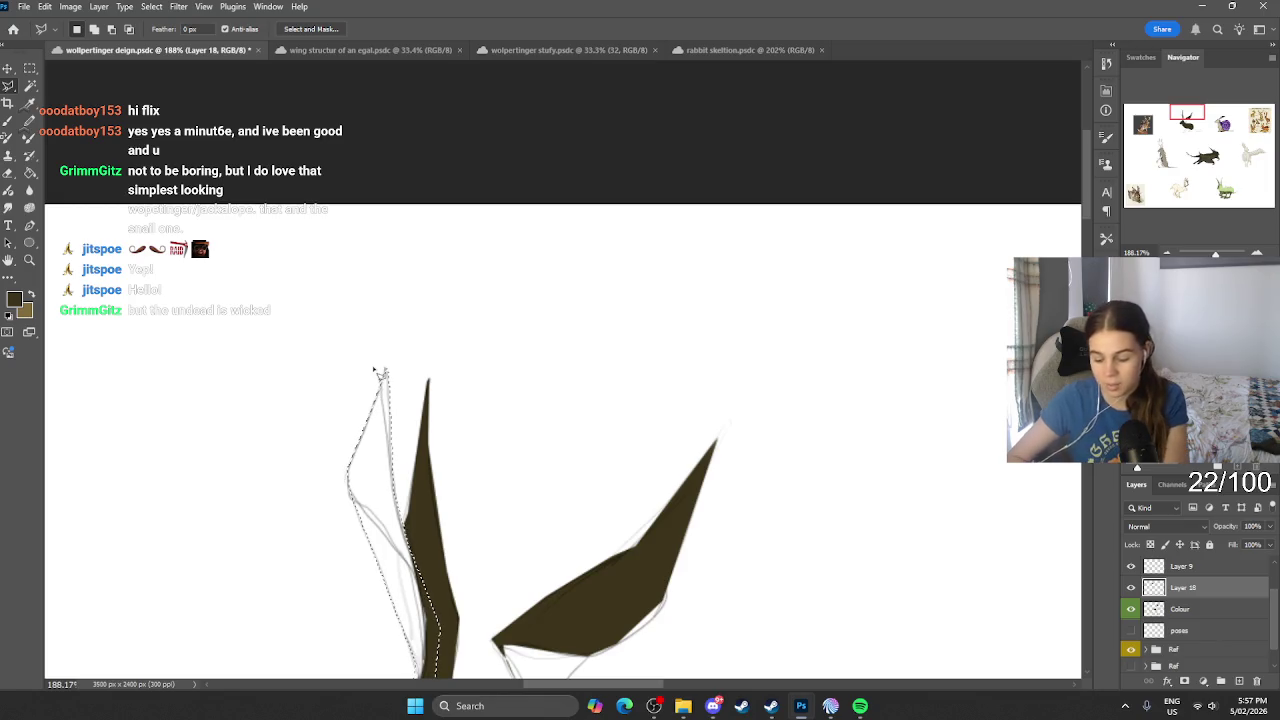
pyautogui.press('b')
pyautogui.moveTo(373, 366); pyautogui.dragTo(491, 500)
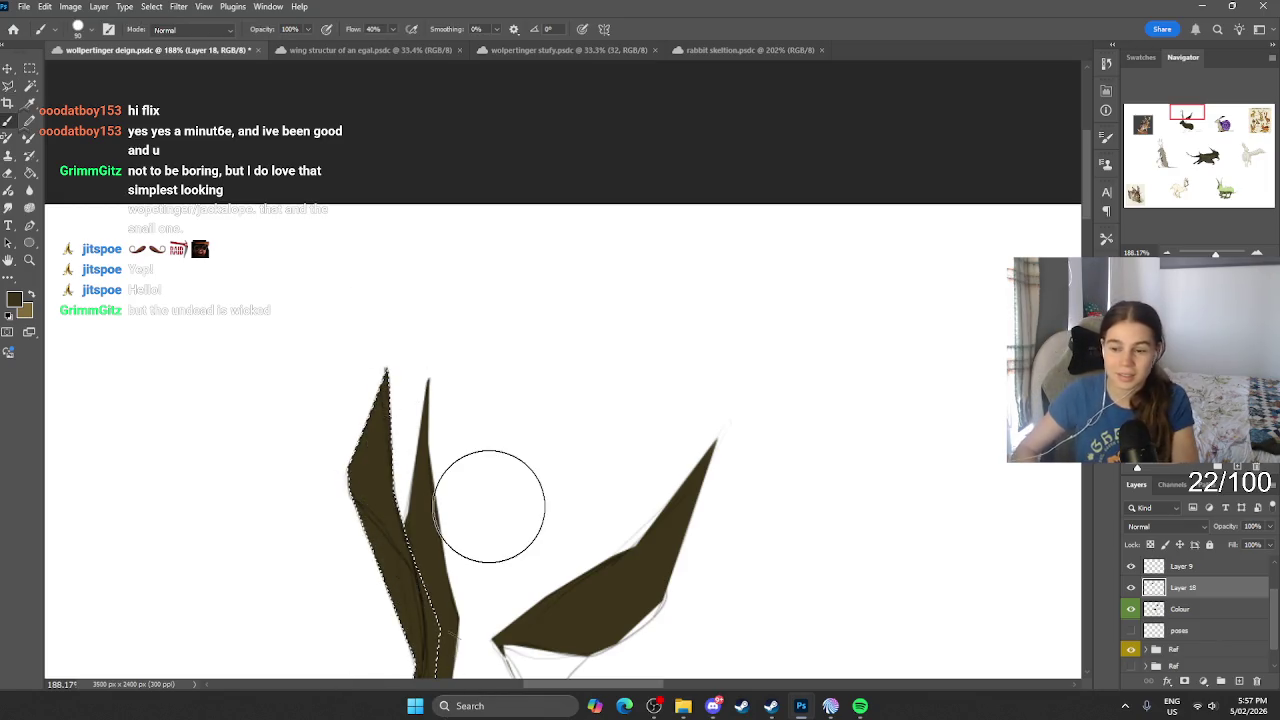
# Step: Return to the freehand Lasso Tool and zoom out
pyautogui.scroll(-2, 588, 336)
pyautogui.scroll(-2, 585, 350)
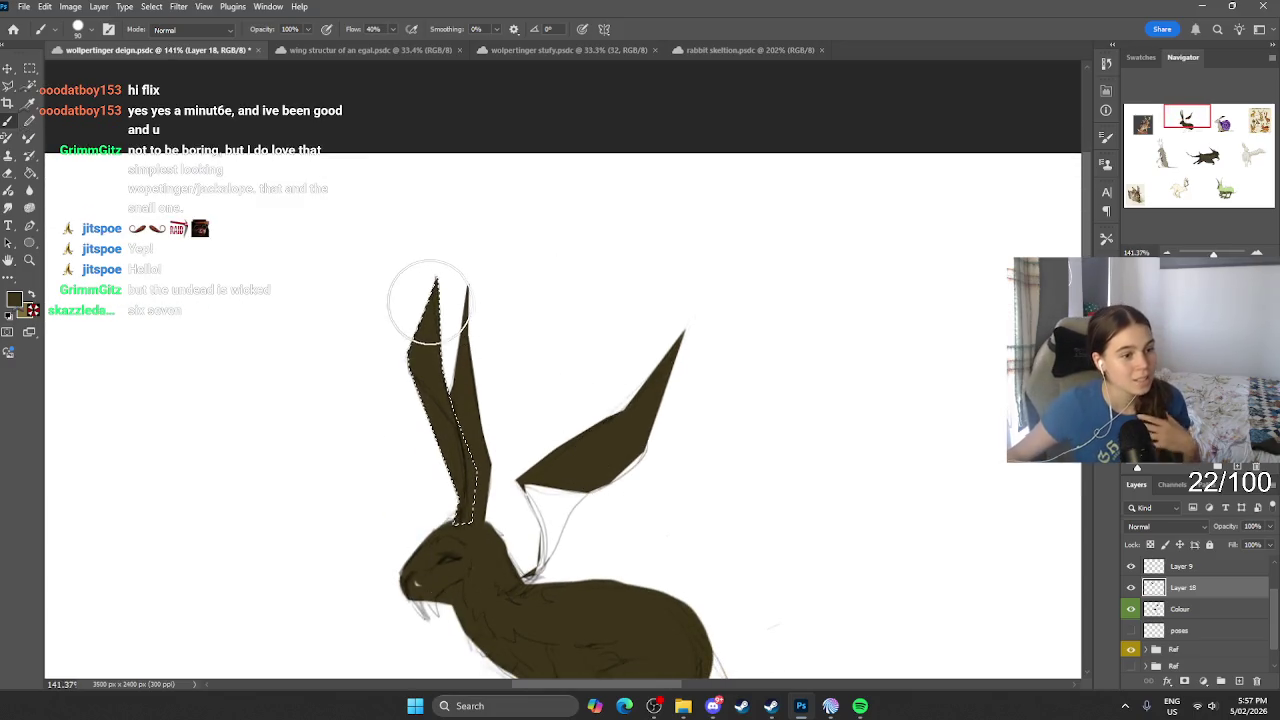
pyautogui.click(8, 85)
pyautogui.click(72, 97)
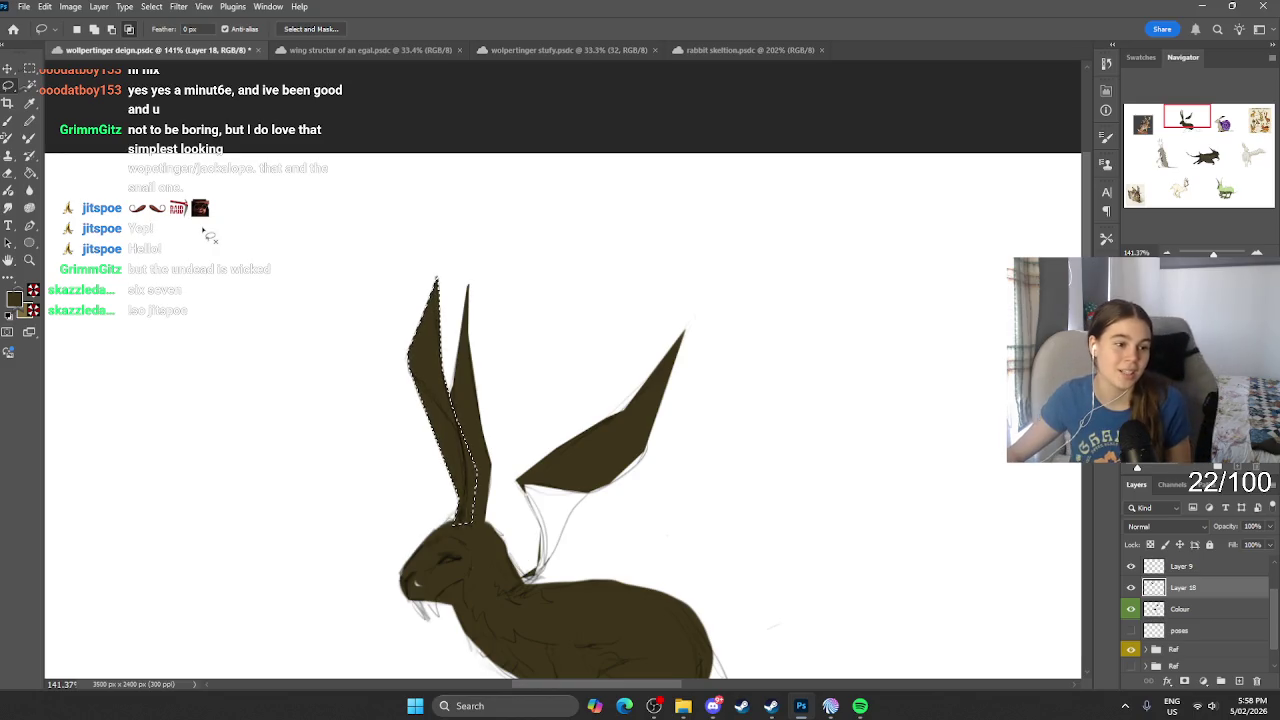
pyautogui.hotkey('alt', 'Tab')
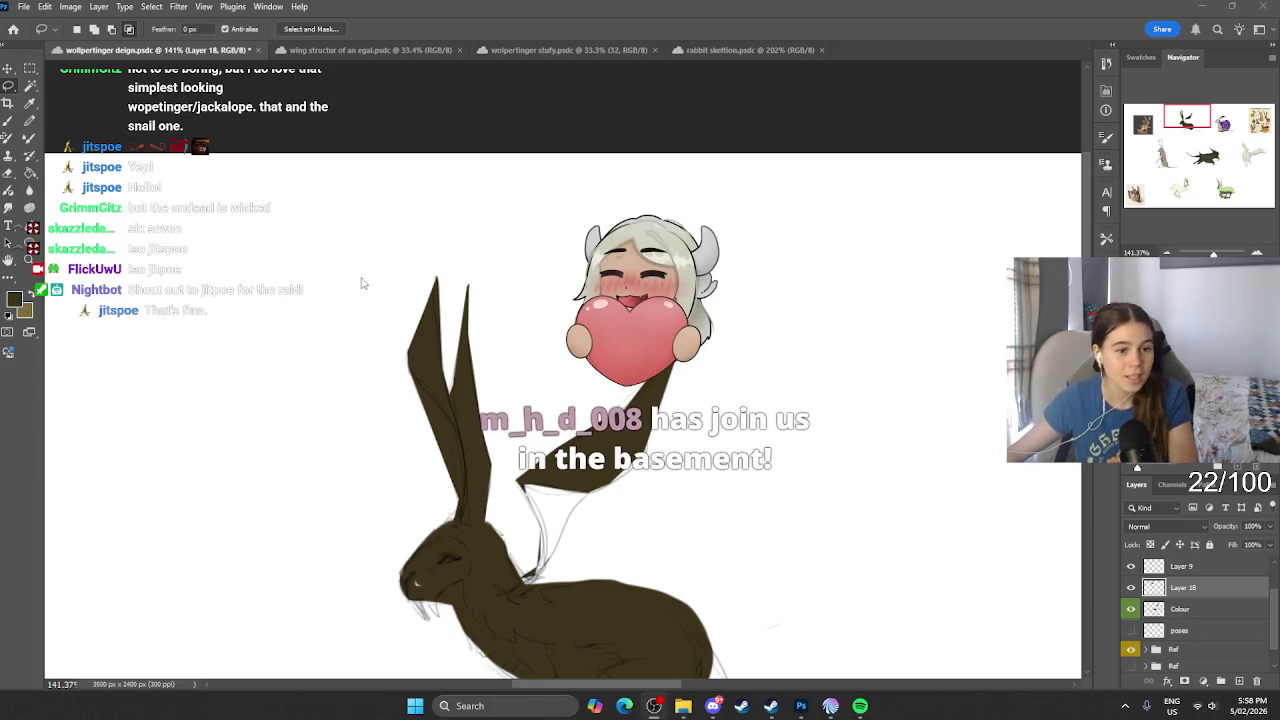
pyautogui.scroll(-3, 363, 284)
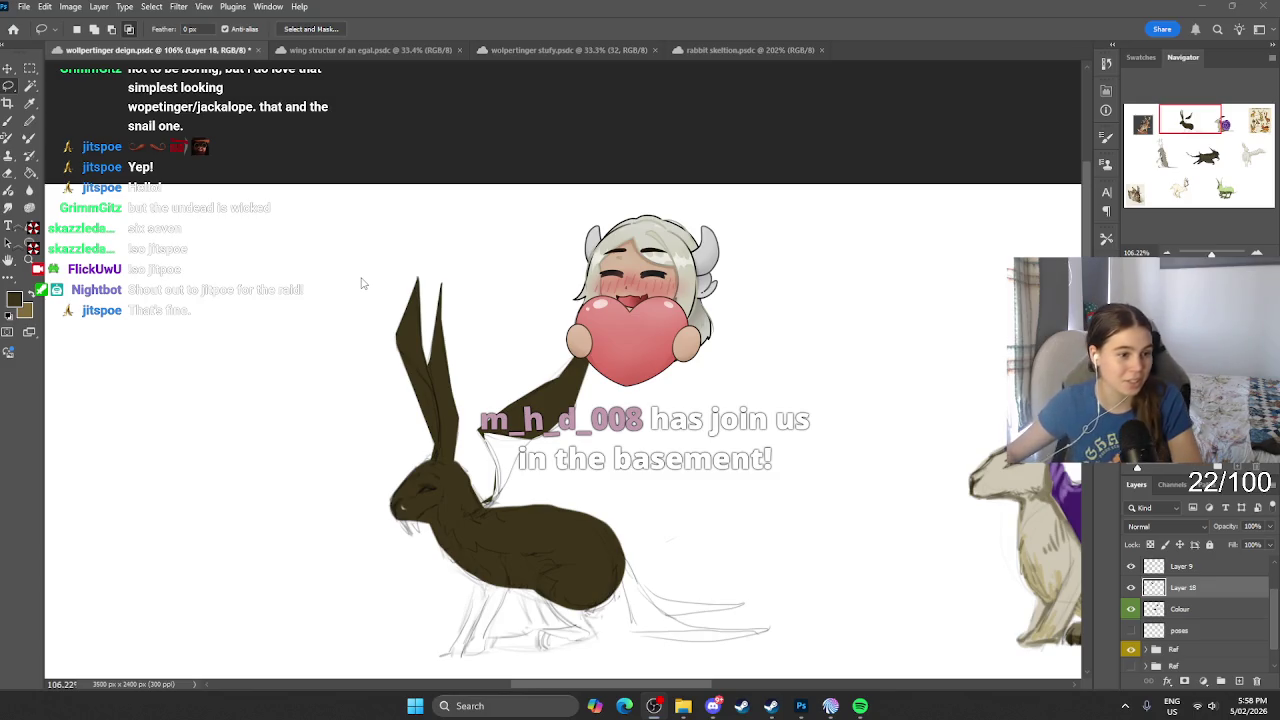
pyautogui.scroll(-1, 363, 284)
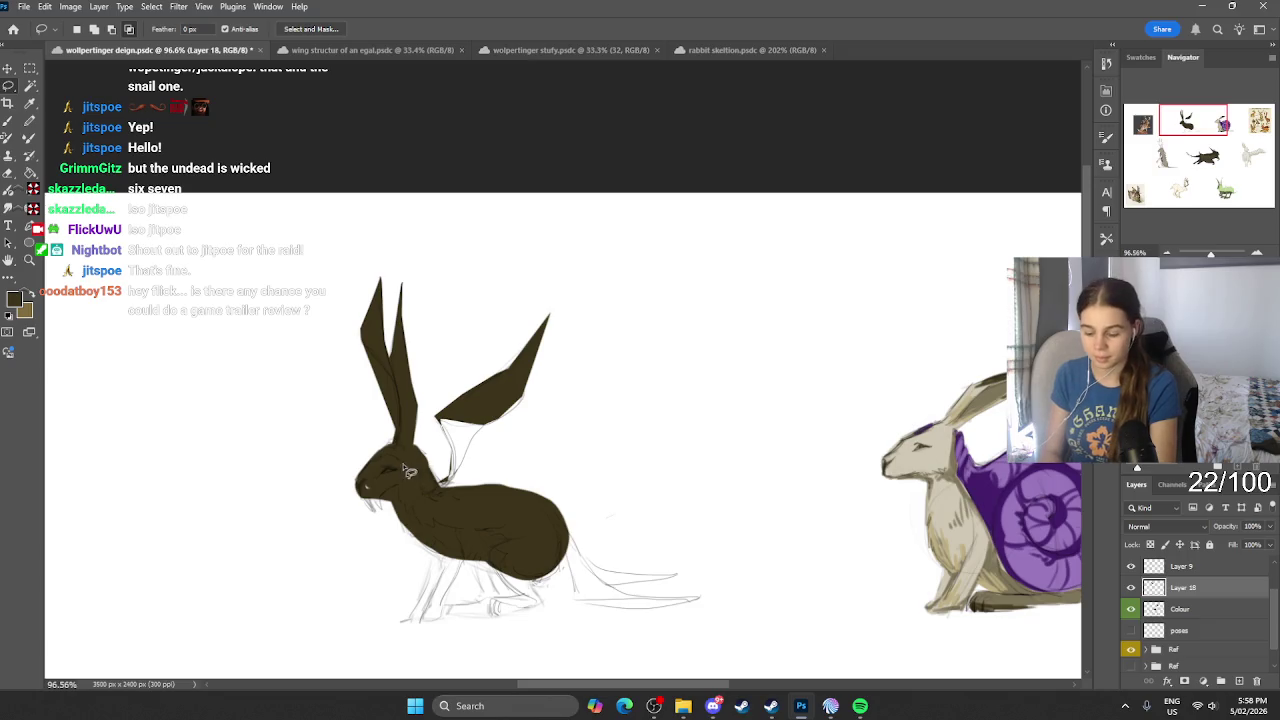
pyautogui.press('b')
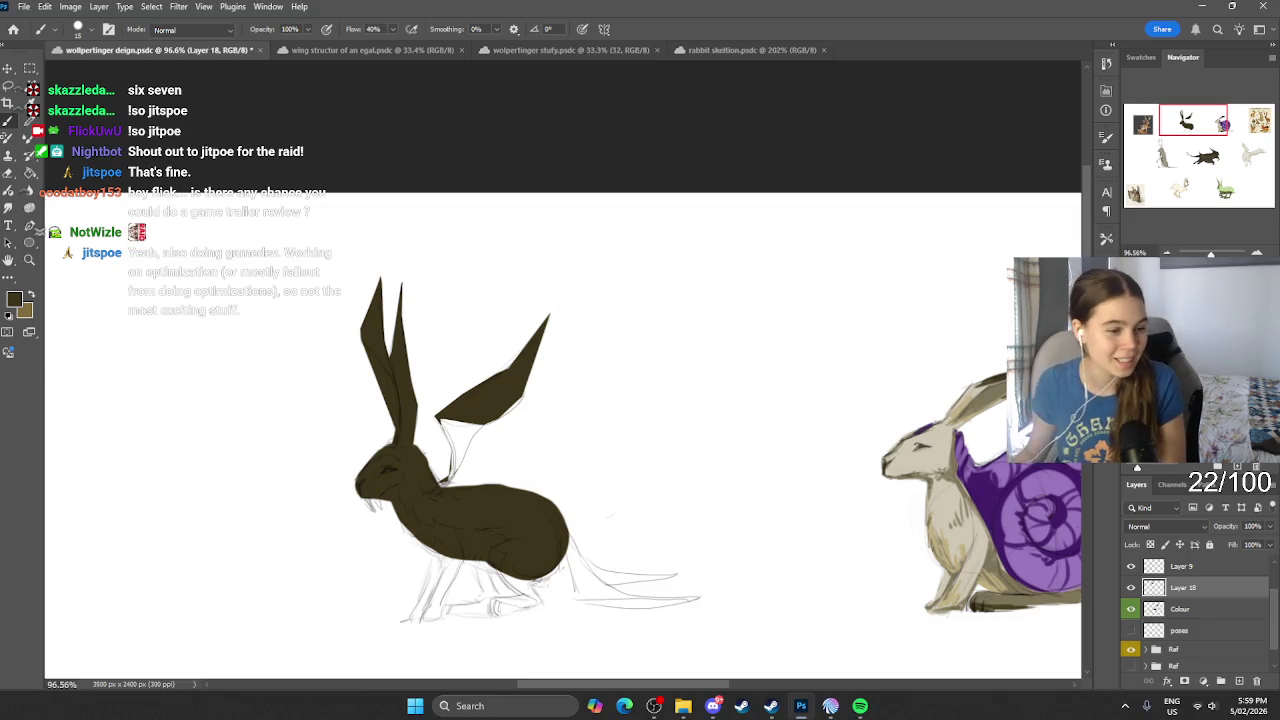
# Step: Select along the body's edge, paint it dark brown, then deselect
pyautogui.scroll(-1, 358, 352)
pyautogui.scroll(-1, 437, 358)
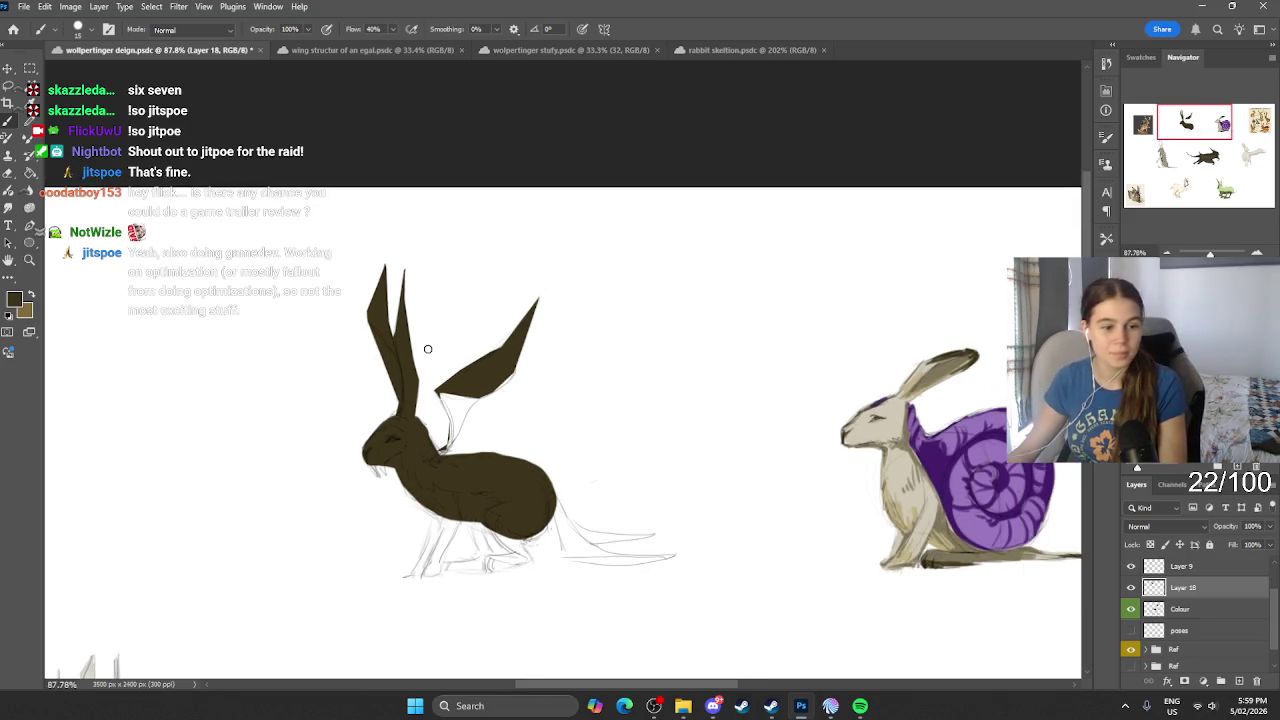
pyautogui.scroll(6, 410, 371)
pyautogui.scroll(2, 408, 450)
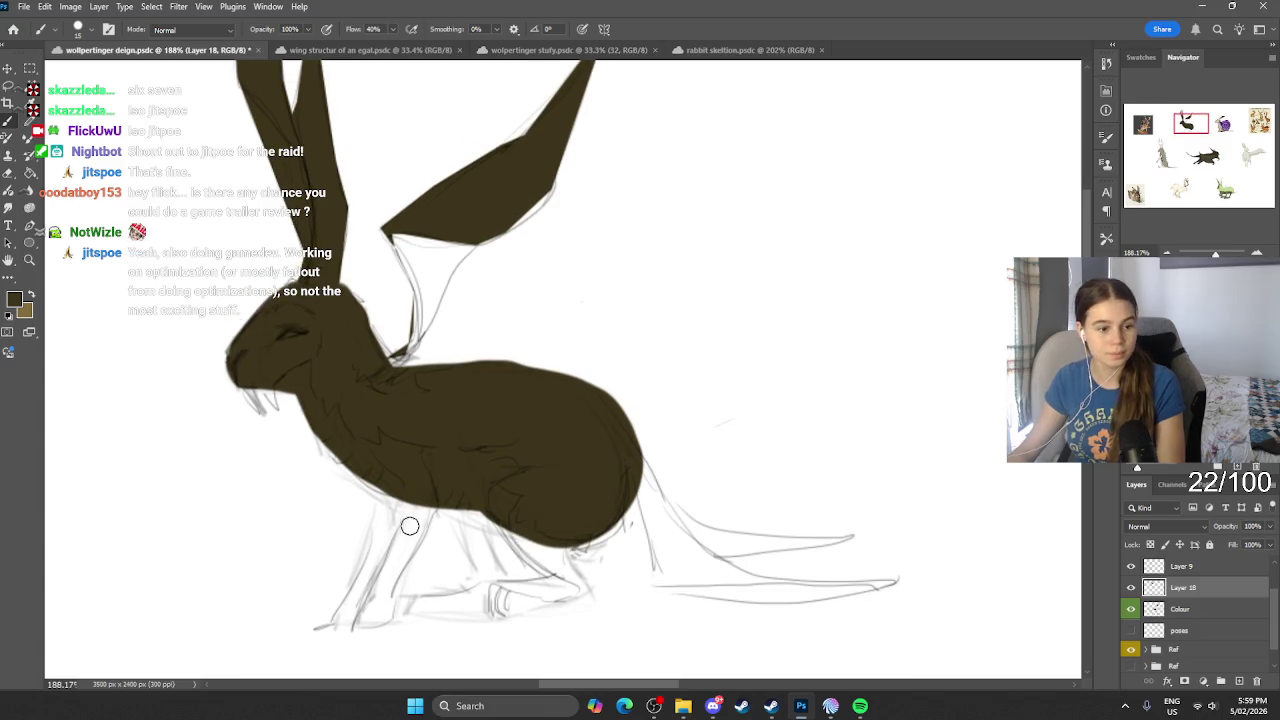
pyautogui.scroll(-3, 410, 526)
pyautogui.scroll(4, 405, 527)
pyautogui.scroll(1, 392, 518)
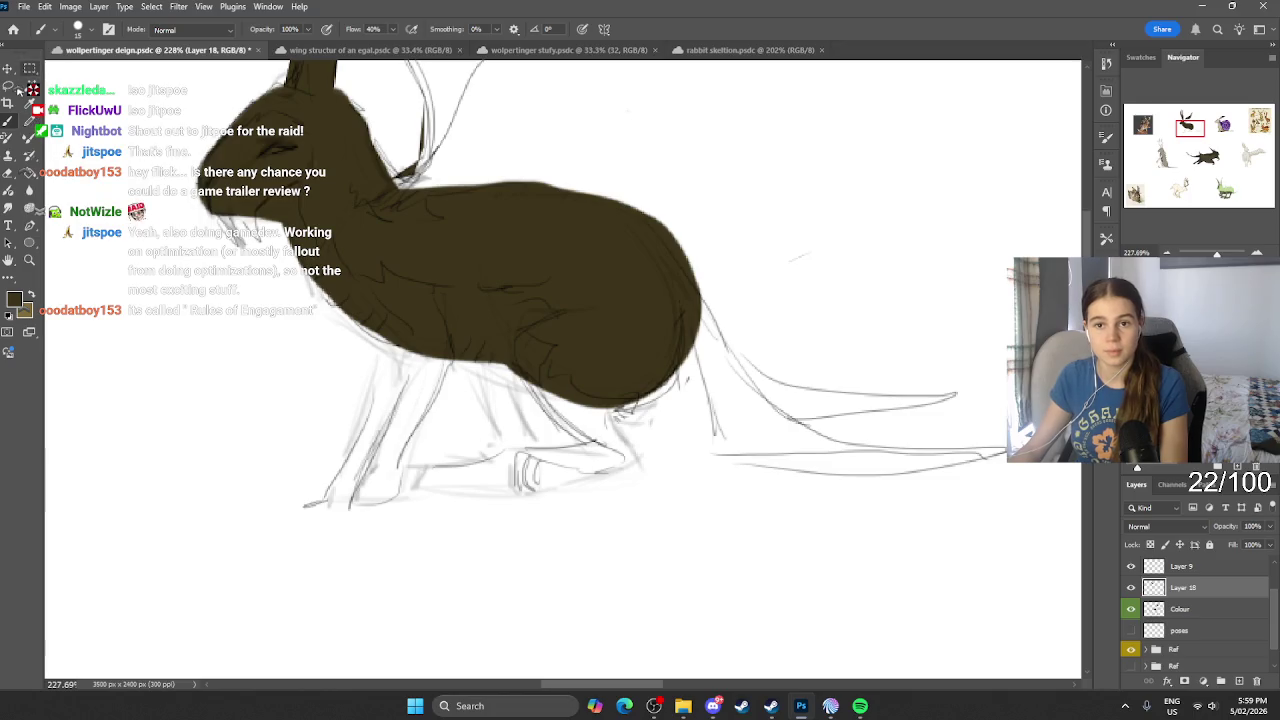
pyautogui.click(12, 87)
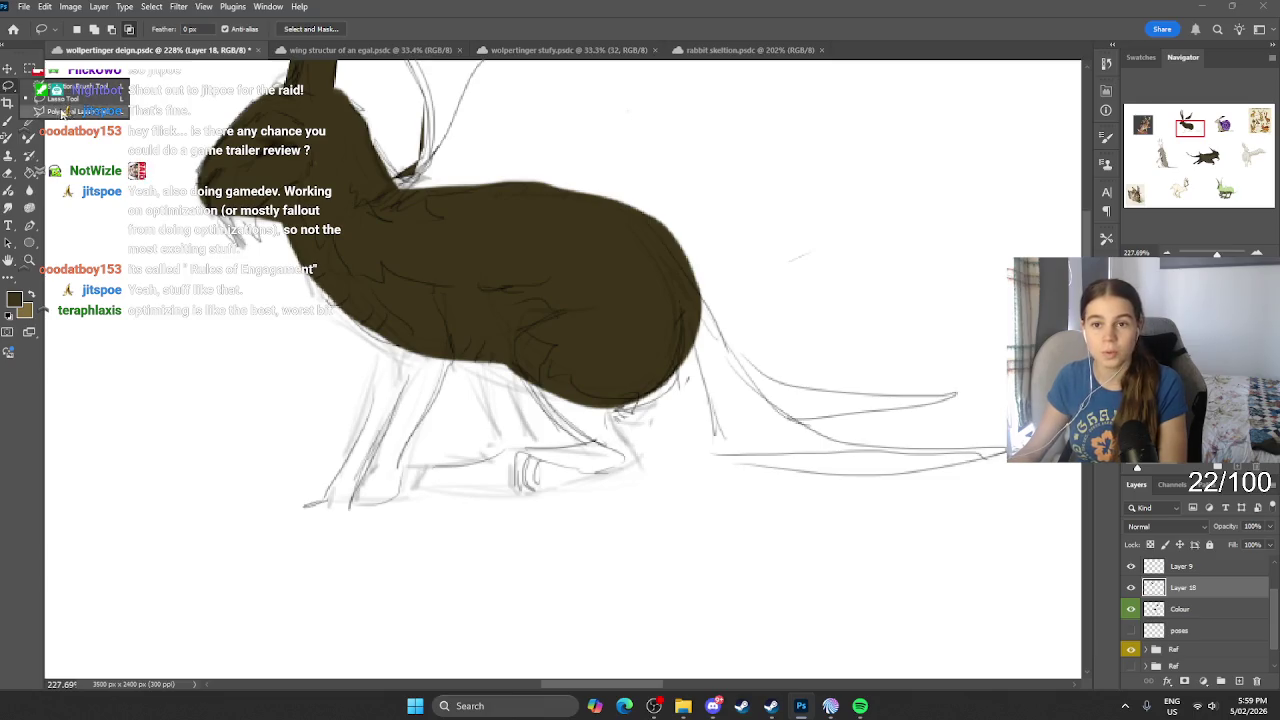
pyautogui.scroll(2, 410, 405)
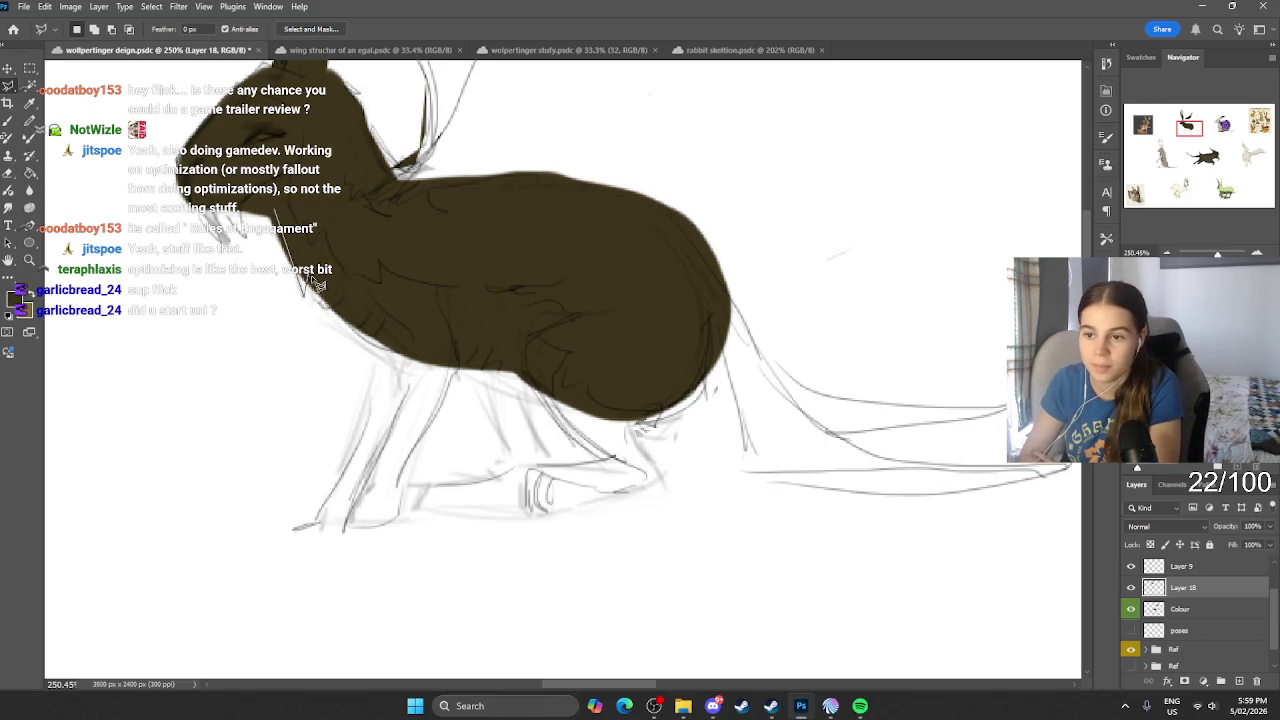
pyautogui.doubleClick(416, 350)
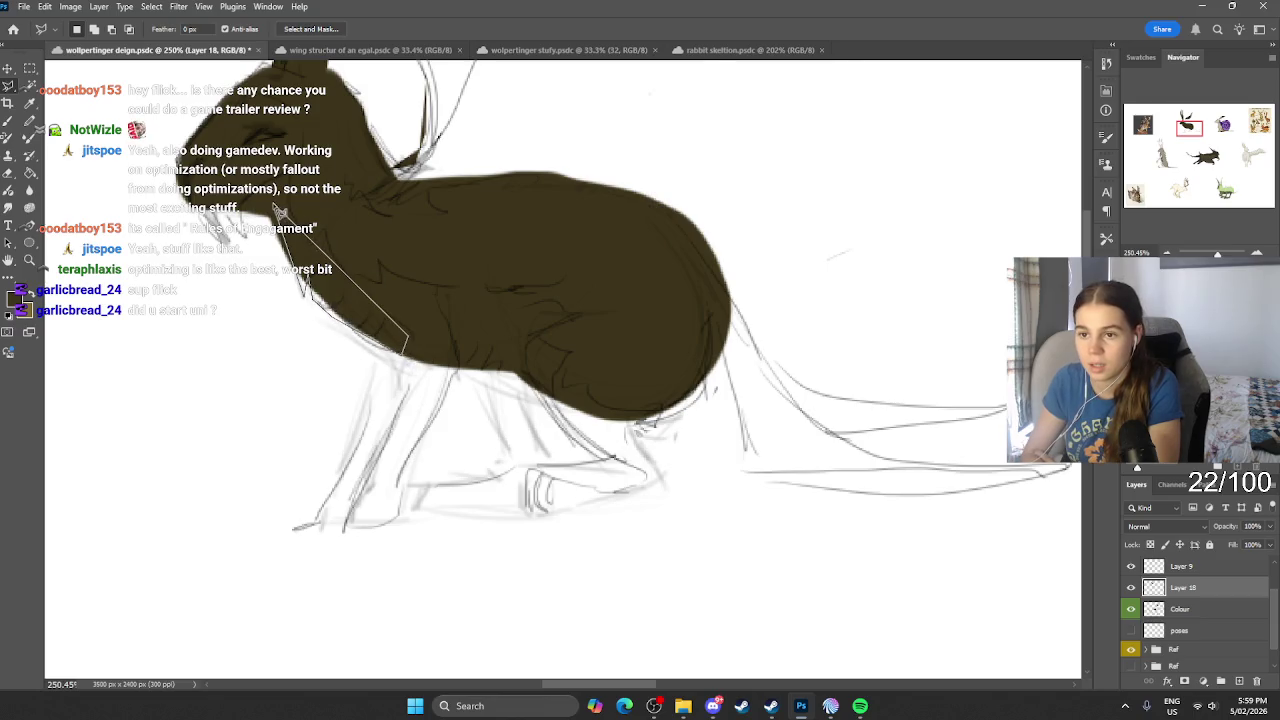
pyautogui.press('b')
pyautogui.moveTo(304, 258); pyautogui.dragTo(400, 300)
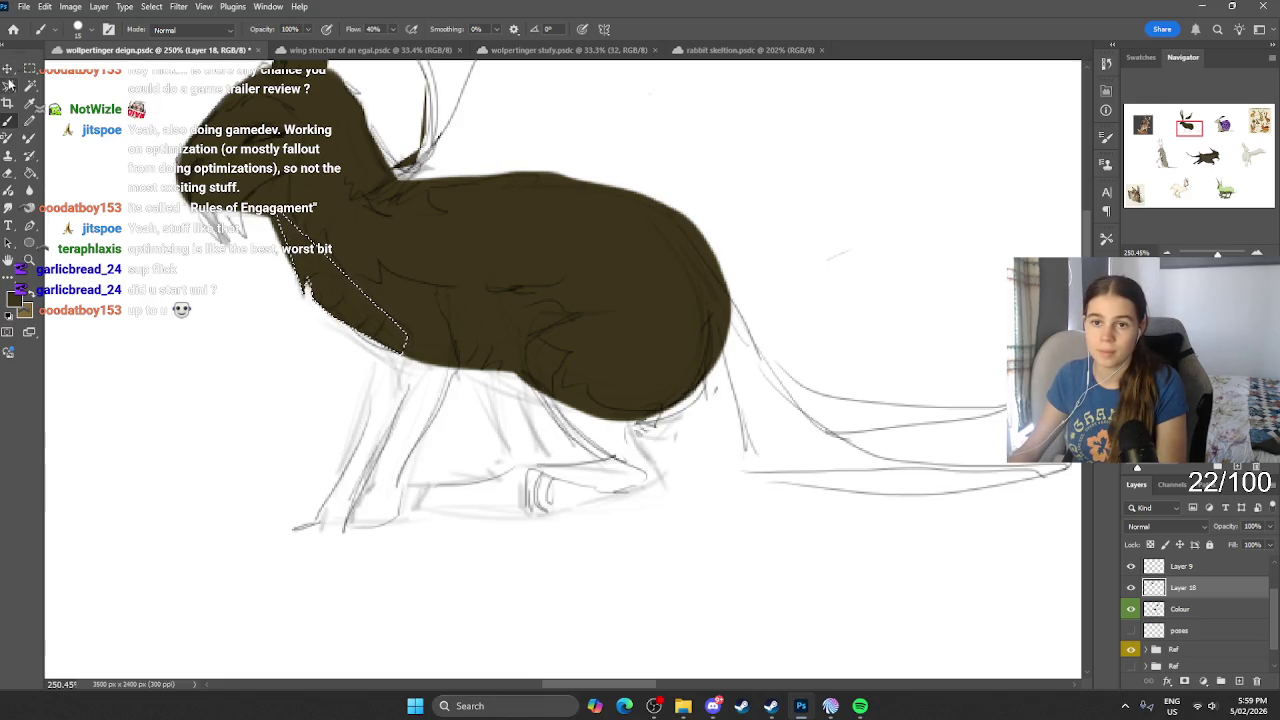
pyautogui.moveTo(8, 86); pyautogui.dragTo(60, 86)
pyautogui.hotkey('ctrl', 'd')
# Step: Outline the long pointed tail with the Polygonal Lasso
pyautogui.scroll(1, 588, 316)
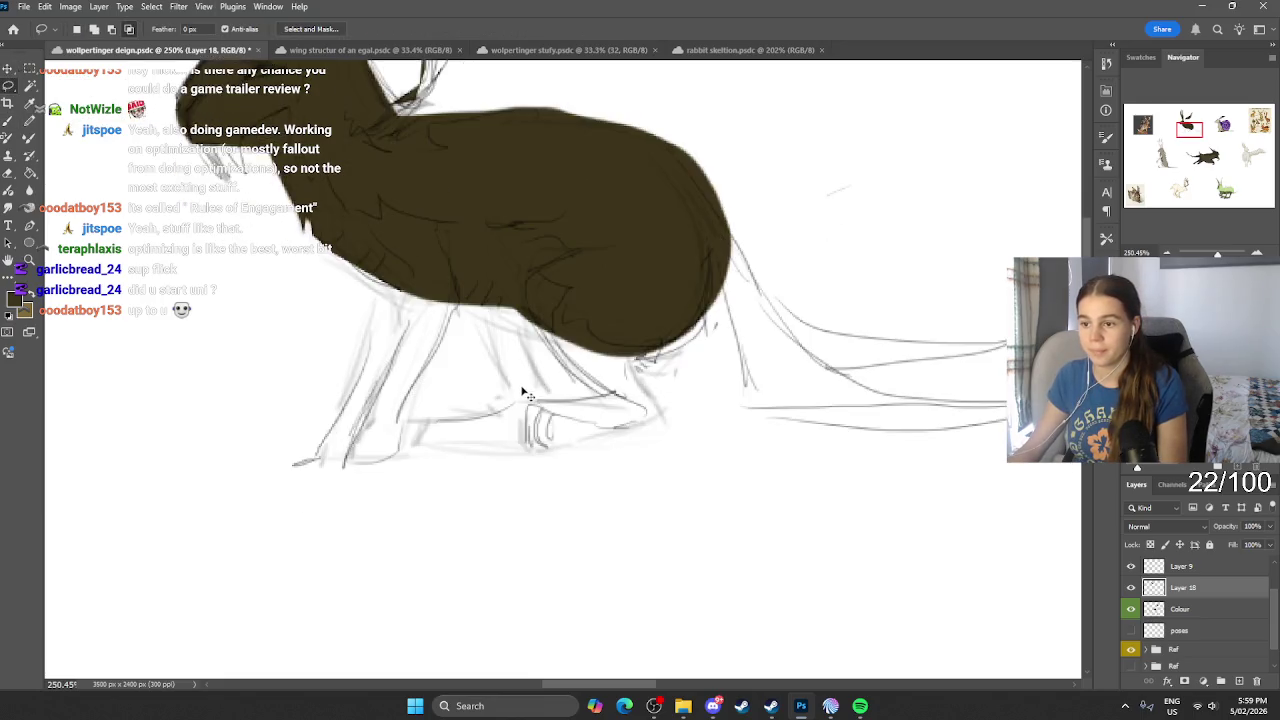
pyautogui.scroll(1, 560, 330)
pyautogui.scroll(1, 530, 345)
pyautogui.scroll(1, 535, 340)
pyautogui.scroll(-5, 537, 340)
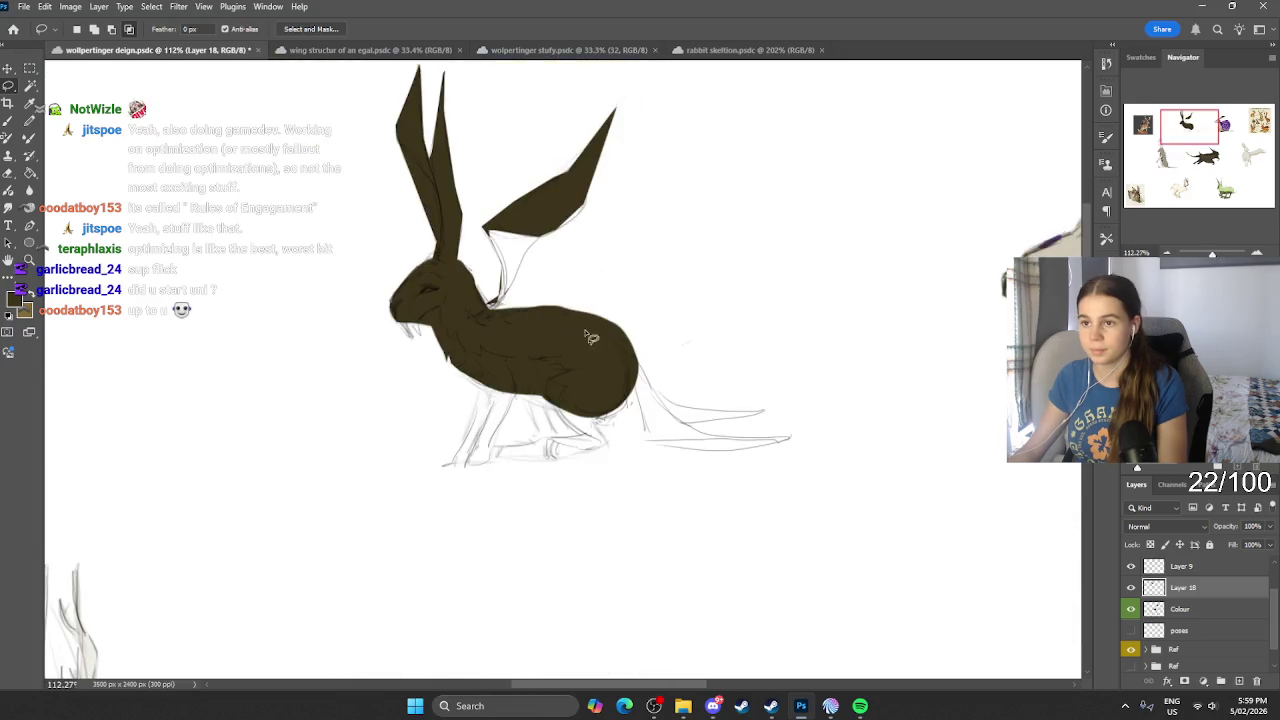
pyautogui.scroll(1, 680, 517)
pyautogui.scroll(5, 295, 303)
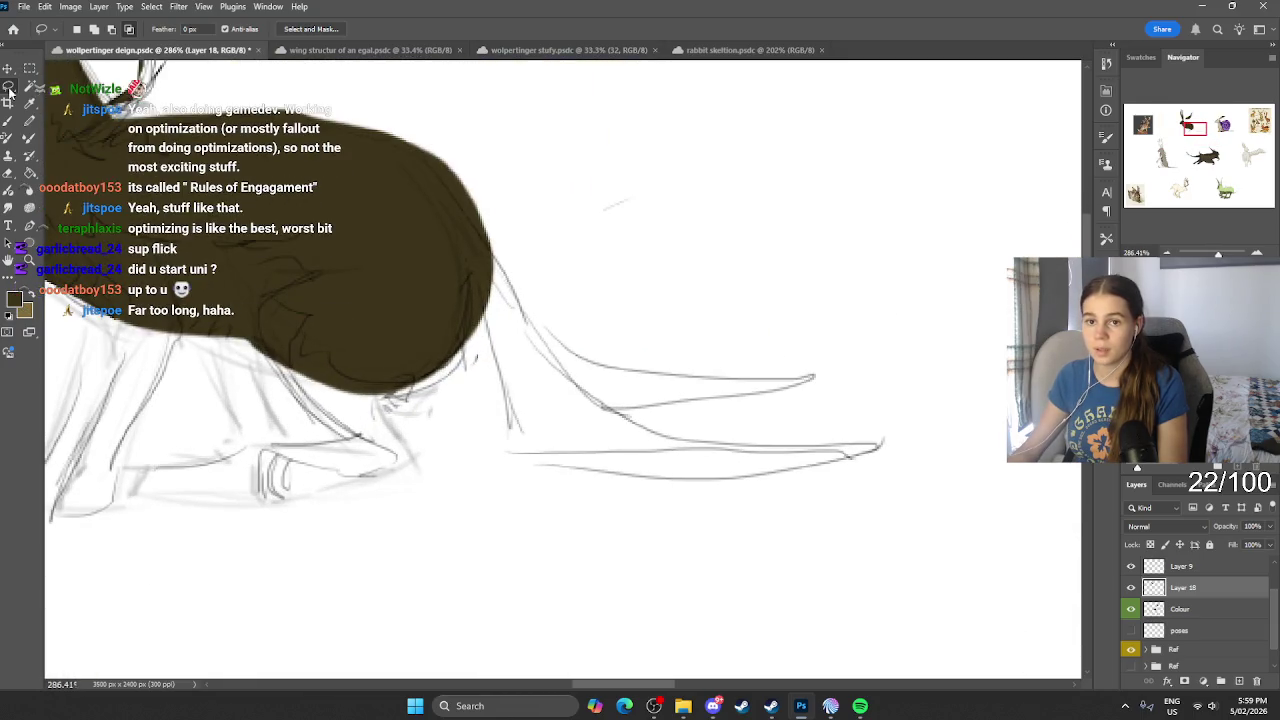
pyautogui.hotkey('shift', 'l')
pyautogui.click(490, 245)
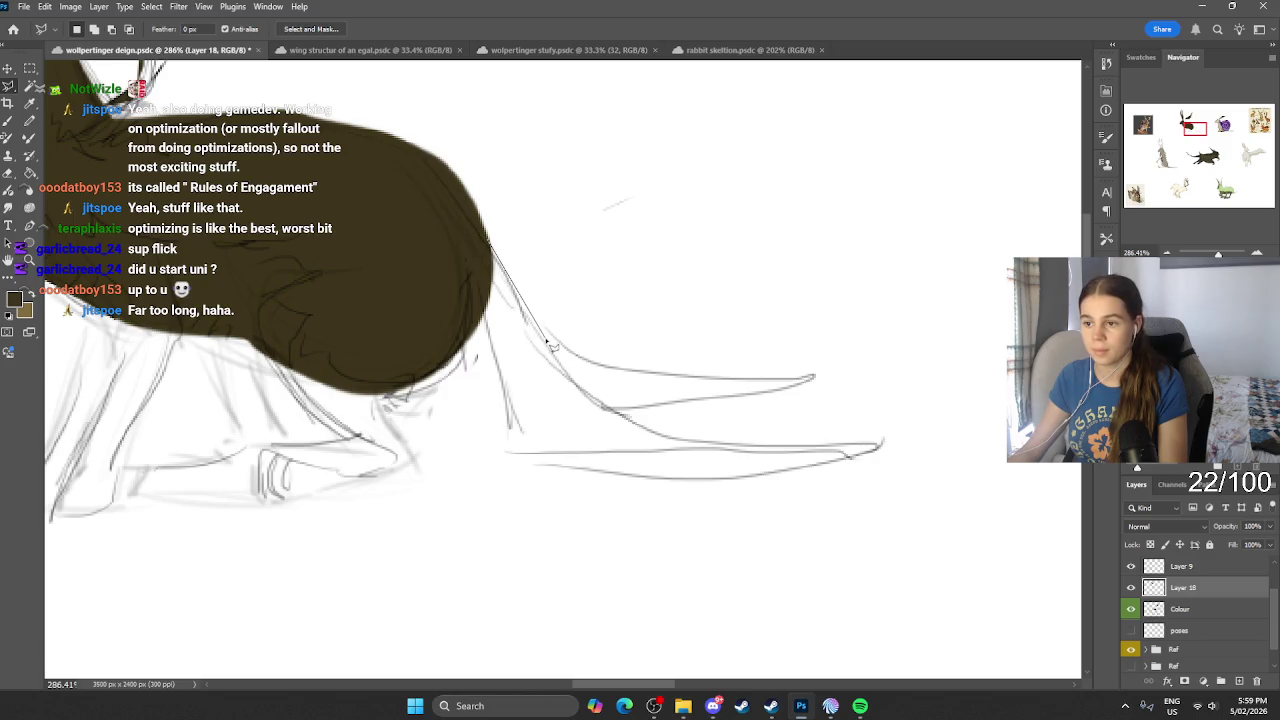
pyautogui.click(545, 340)
pyautogui.click(612, 368)
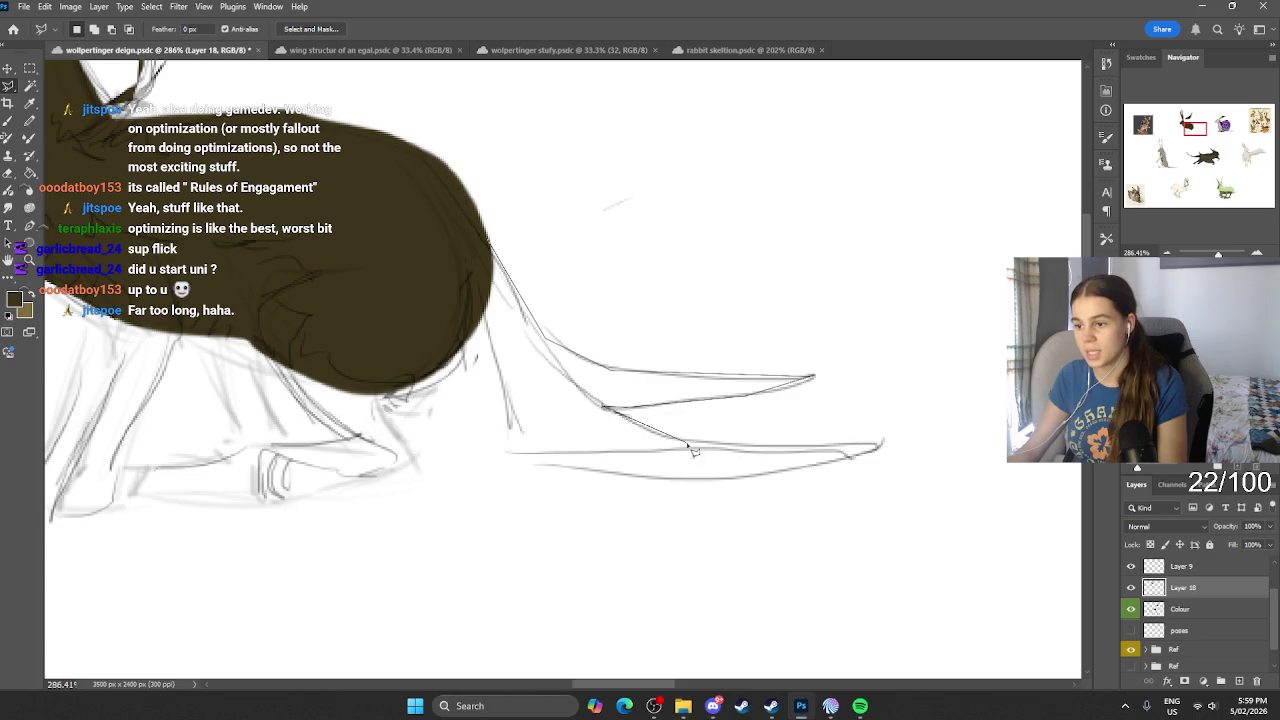
pyautogui.click(883, 445)
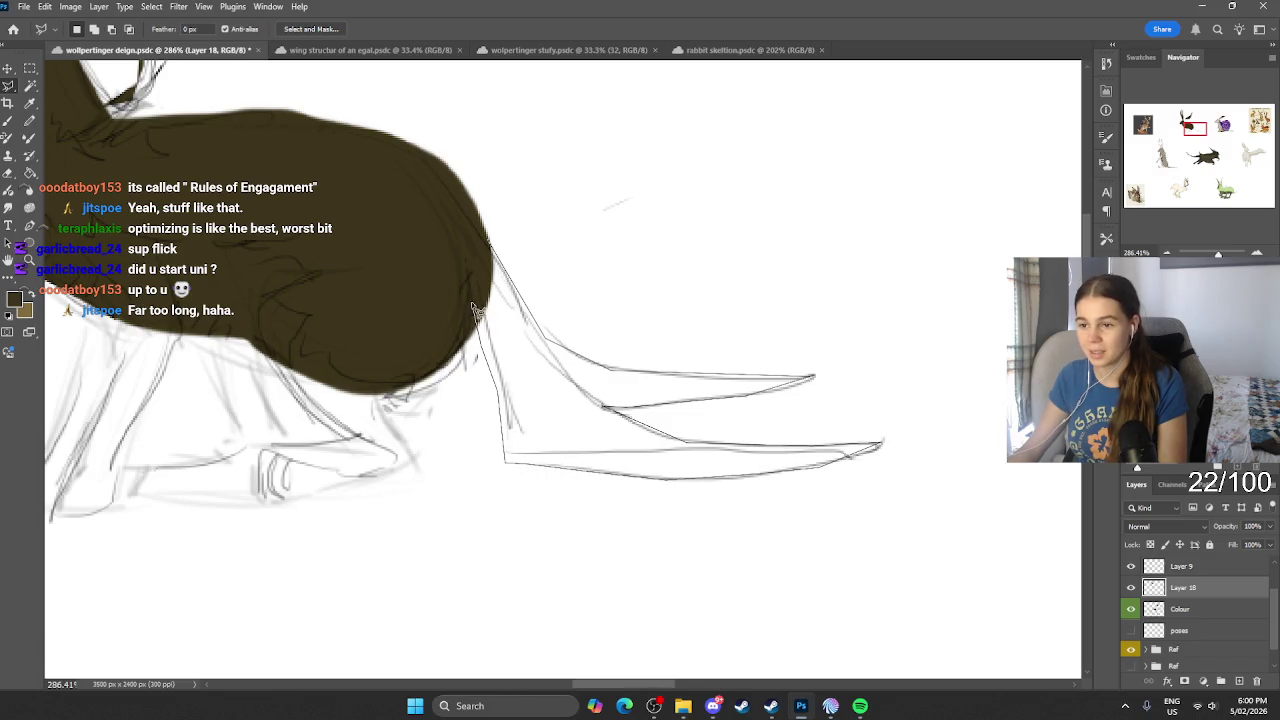
pyautogui.click(428, 240)
pyautogui.click(491, 247)
# Step: Fill the tail selection dark brown with an enlarged brush, then deselect
pyautogui.scroll(-2, 491, 247)
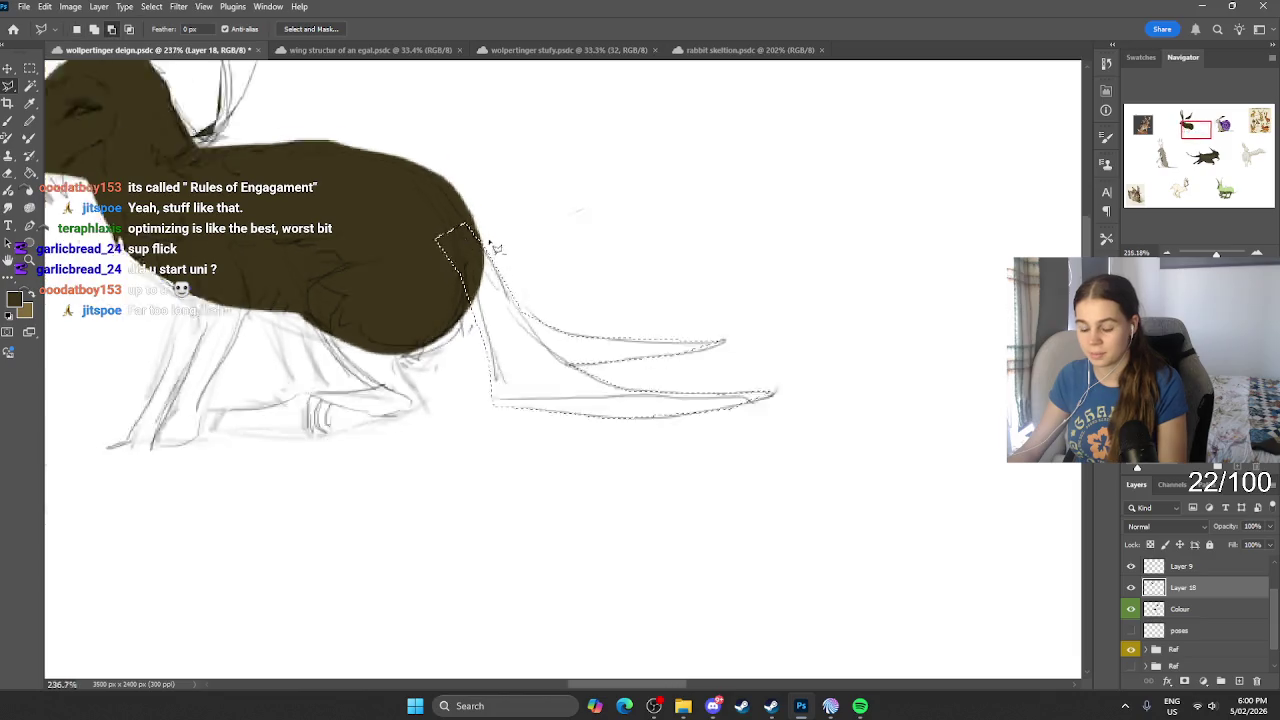
pyautogui.scroll(-2, 500, 243)
pyautogui.press('b')
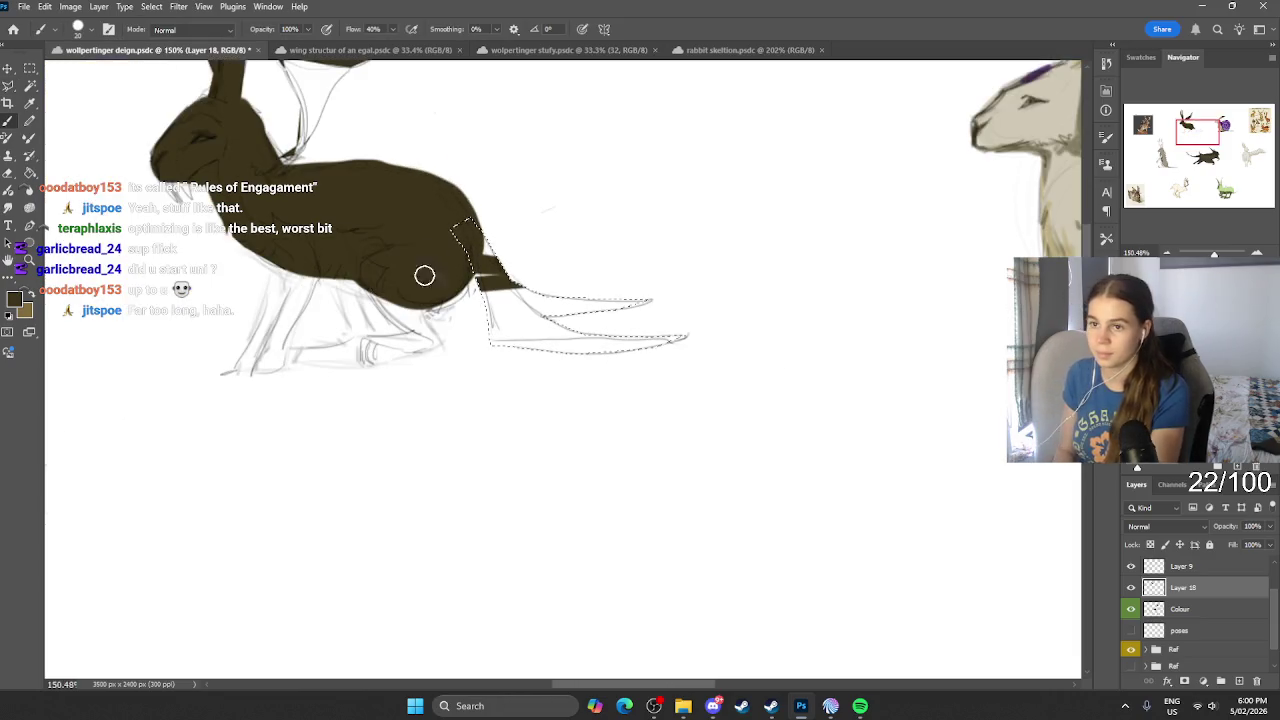
pyautogui.press(']')
pyautogui.press(']')
pyautogui.press(']')
pyautogui.moveTo(490, 240); pyautogui.dragTo(711, 347)
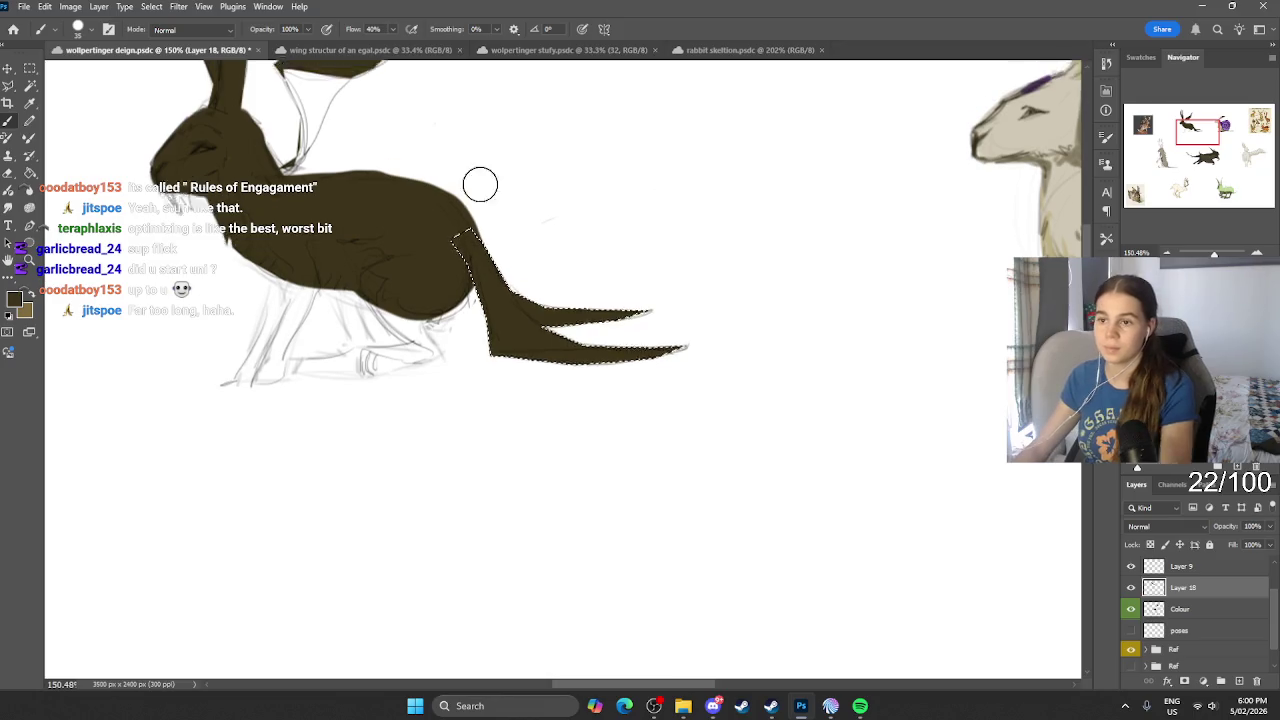
pyautogui.scroll(5, 480, 183)
pyautogui.hscroll(-3, 249, 274)
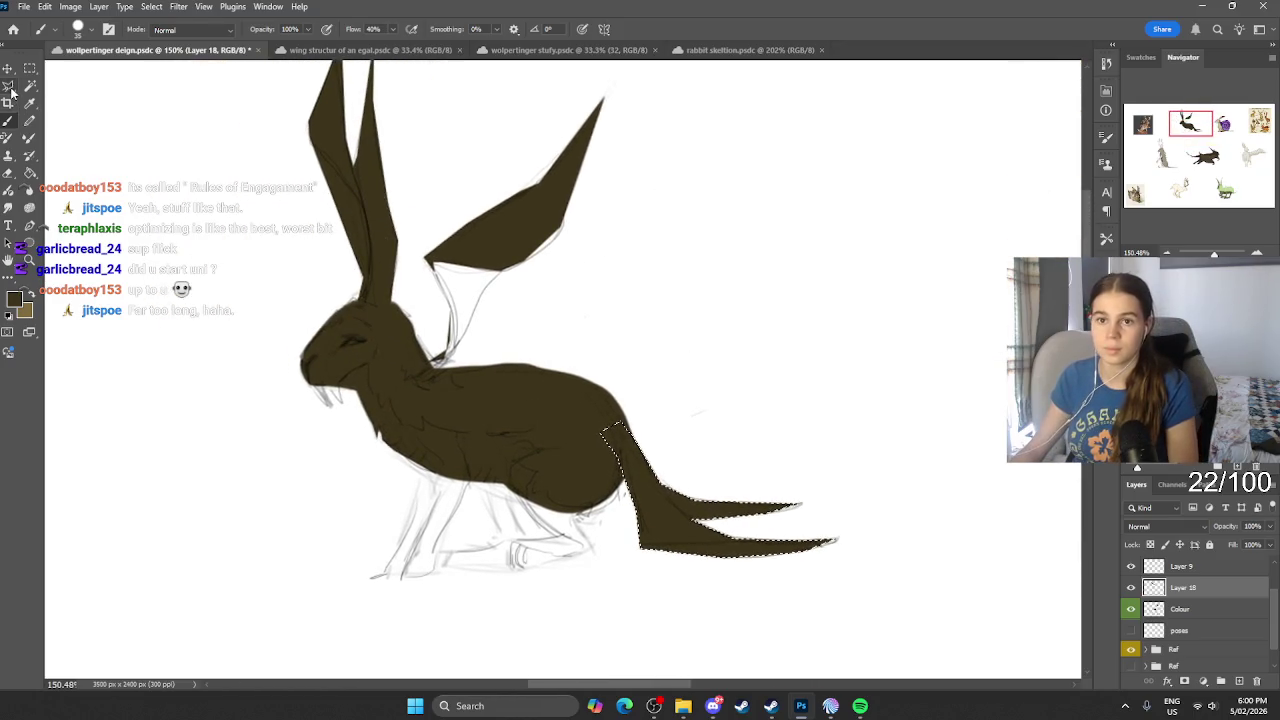
pyautogui.click(8, 85)
pyautogui.click(557, 280)
pyautogui.scroll(1, 621, 345)
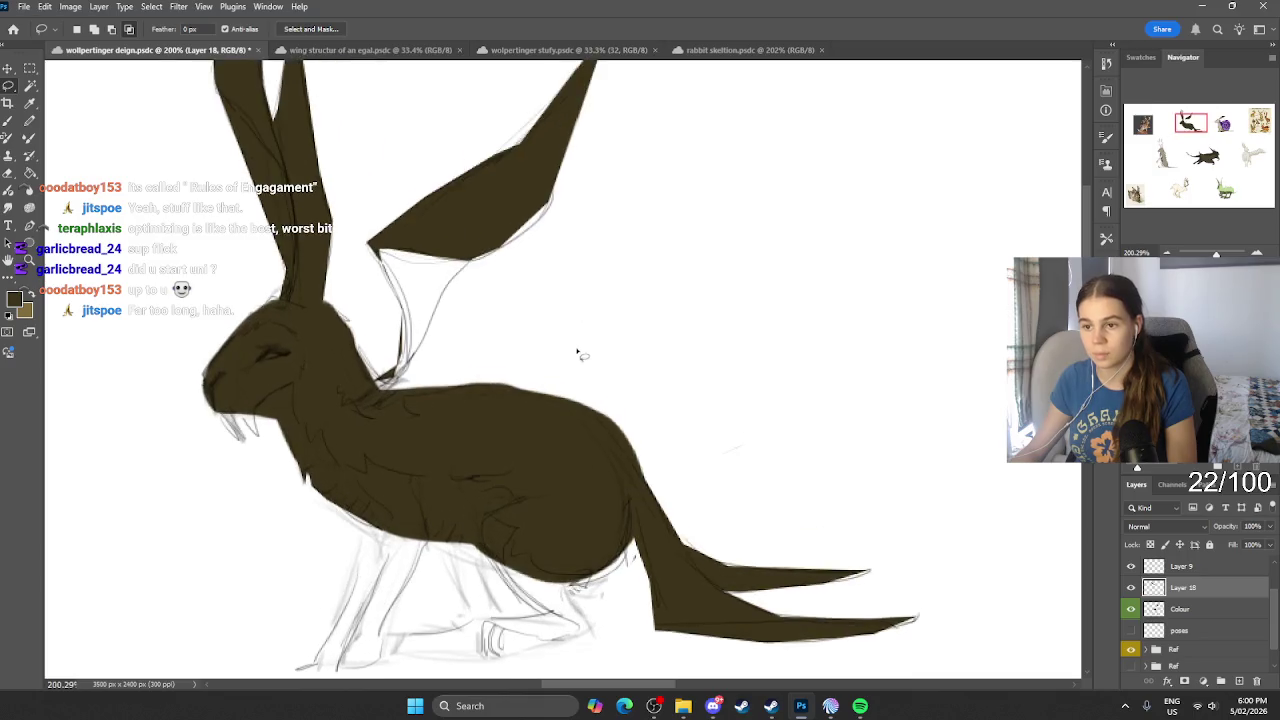
# Step: Set the foreground colour to a dark red-brown in the Color Picker
pyautogui.click(14, 299)
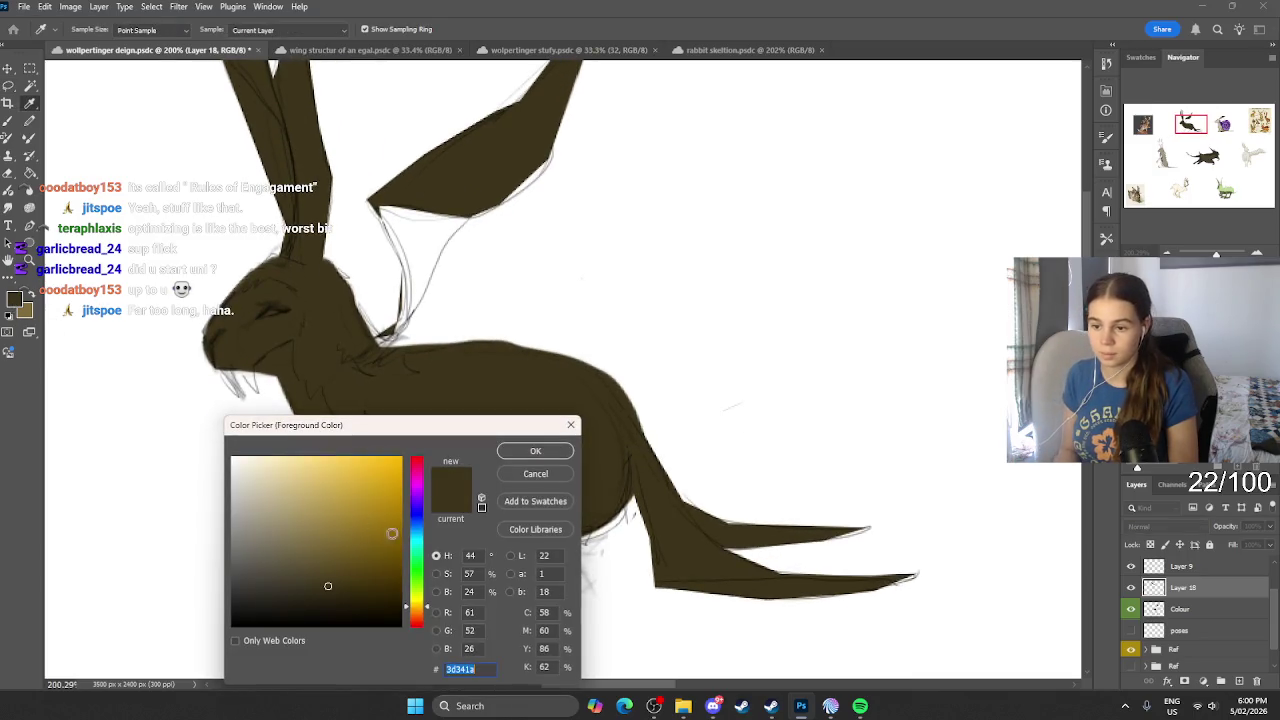
pyautogui.click(416, 619)
pyautogui.click(363, 493)
pyautogui.moveTo(358, 547); pyautogui.dragTo(373, 514)
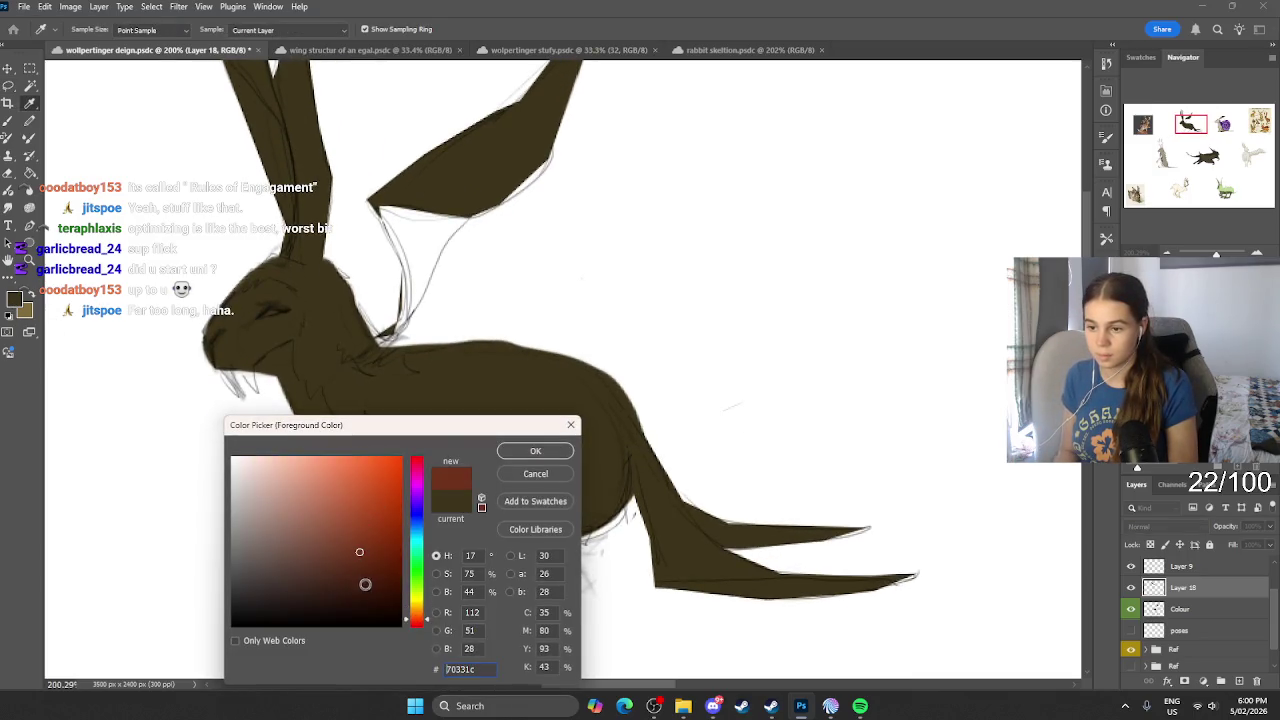
pyautogui.click(517, 455)
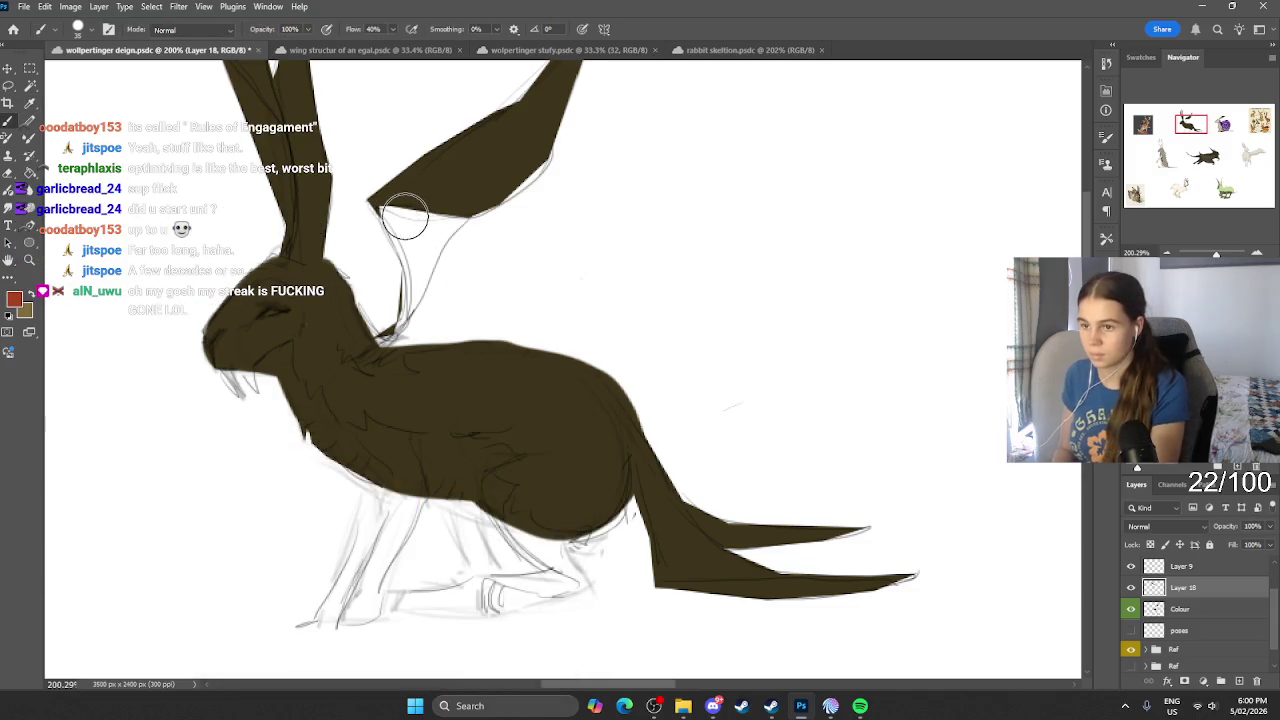
# Step: Paint red-brown over the wing-ear membrane down to the ear base
pyautogui.moveTo(381, 208); pyautogui.dragTo(405, 268)
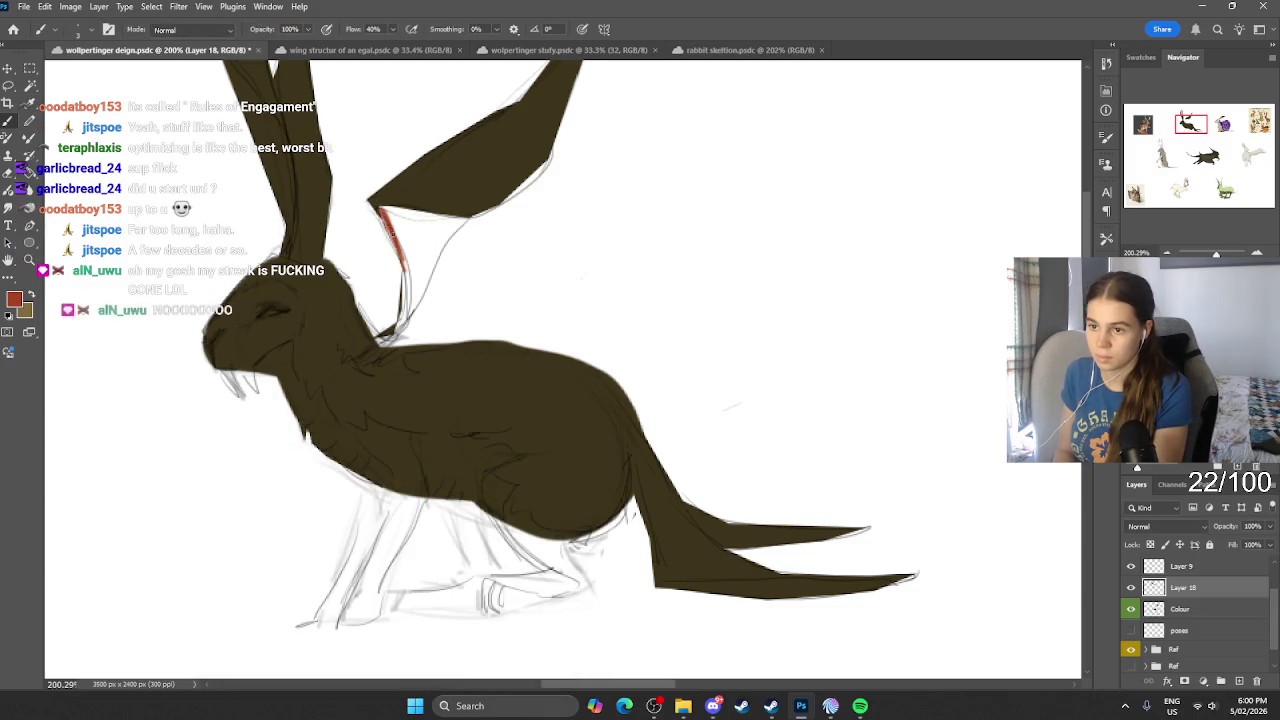
pyautogui.moveTo(378, 207)
pyautogui.mouseDown()
pyautogui.moveTo(462, 222)
pyautogui.moveTo(428, 264)
pyautogui.mouseUp()
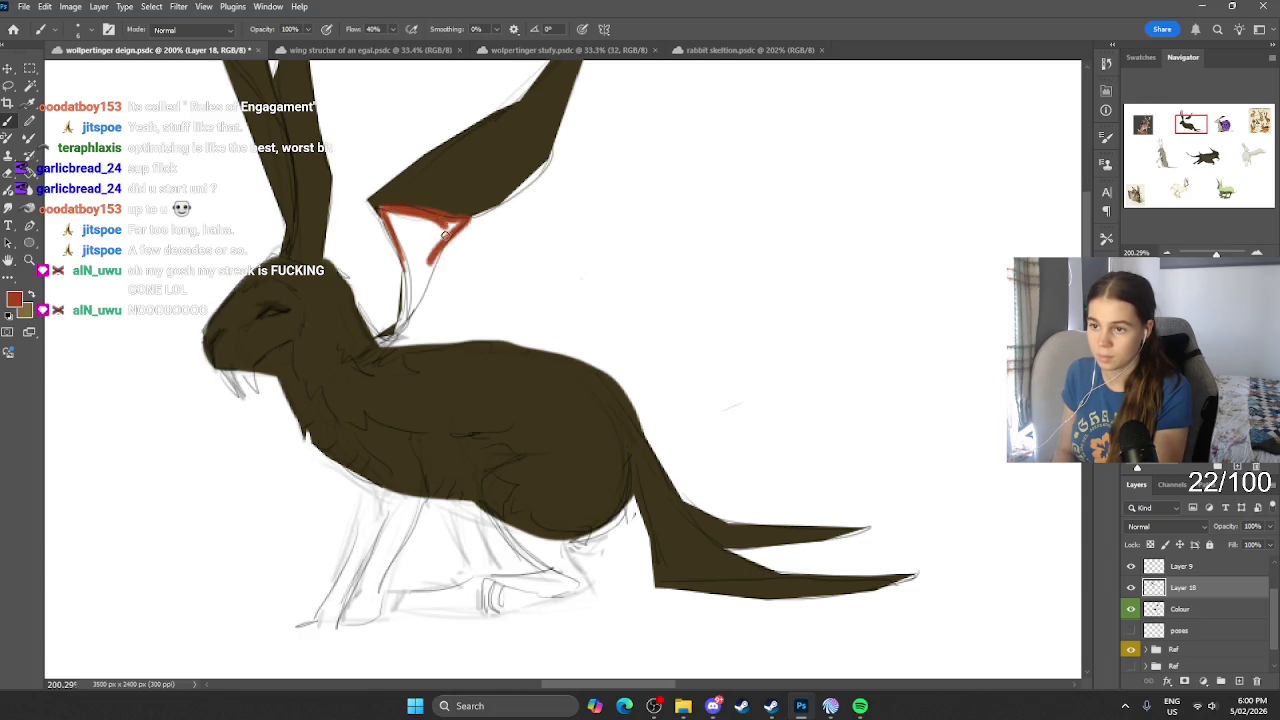
pyautogui.moveTo(460, 214); pyautogui.dragTo(435, 226)
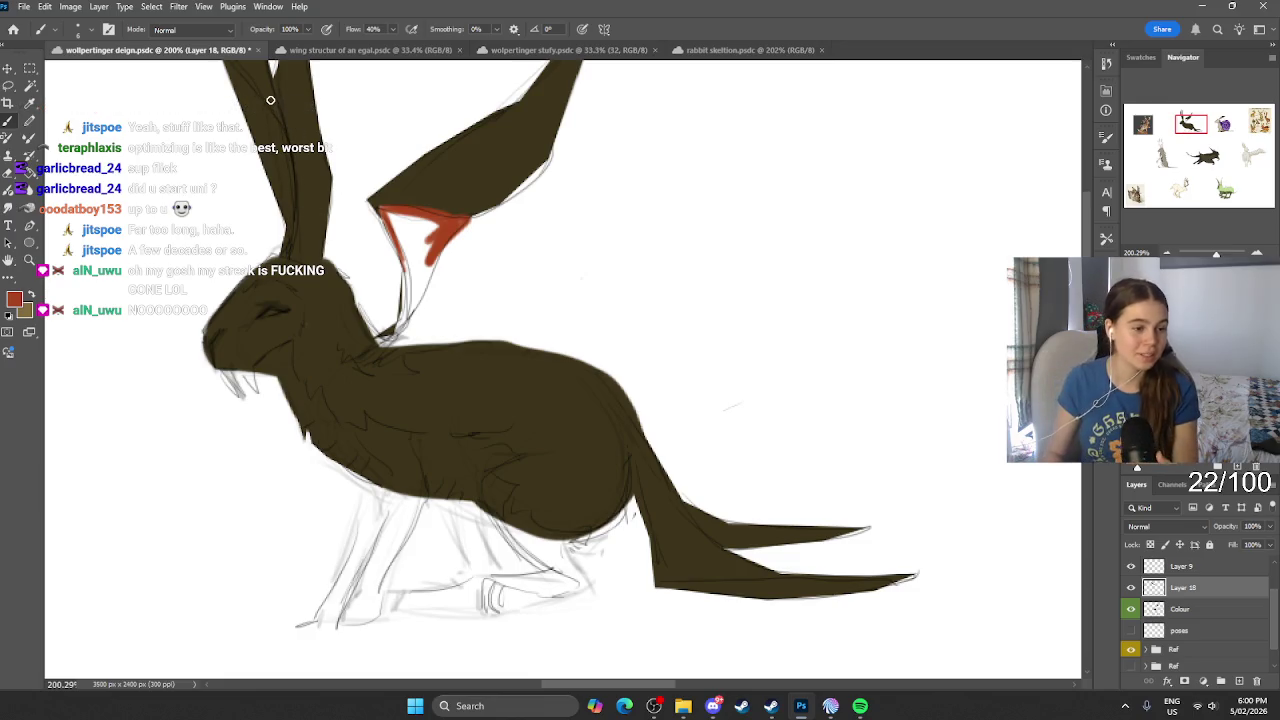
pyautogui.moveTo(430, 245)
pyautogui.mouseDown()
pyautogui.moveTo(392, 333)
pyautogui.moveTo(416, 264)
pyautogui.mouseUp()
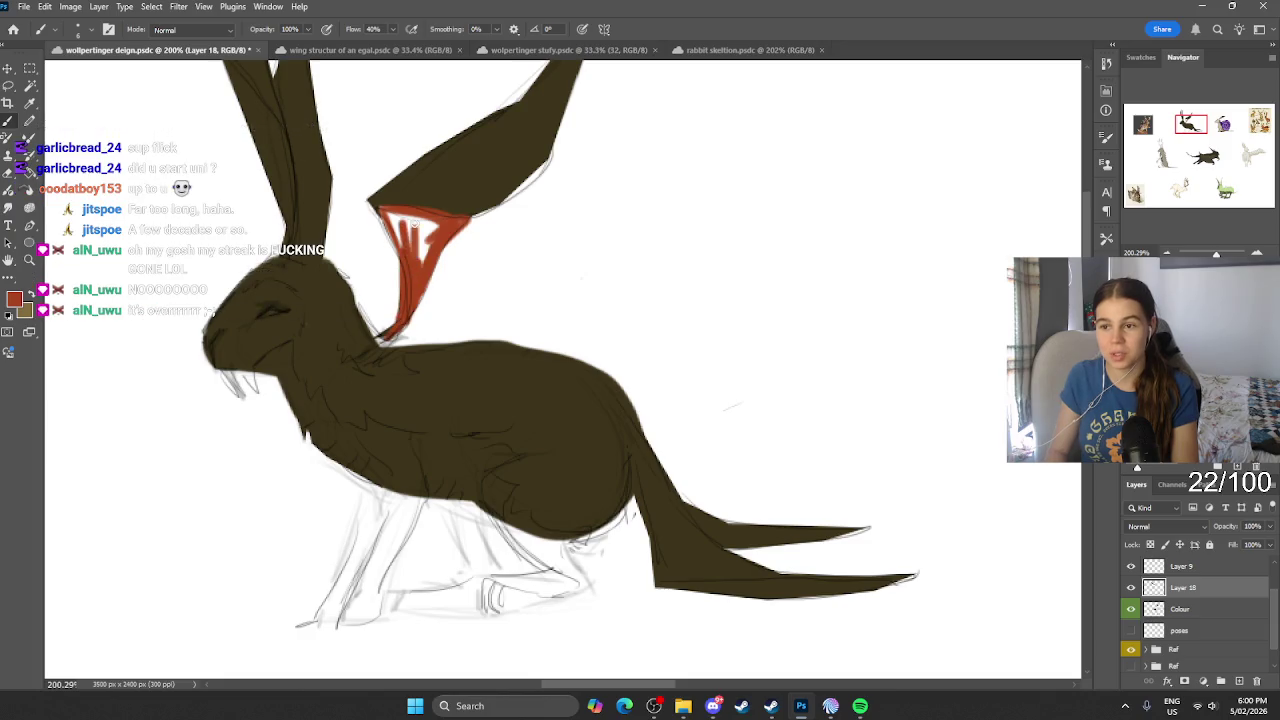
pyautogui.moveTo(432, 220)
pyautogui.mouseDown()
pyautogui.moveTo(424, 259)
pyautogui.moveTo(406, 214)
pyautogui.moveTo(396, 246)
pyautogui.mouseUp()
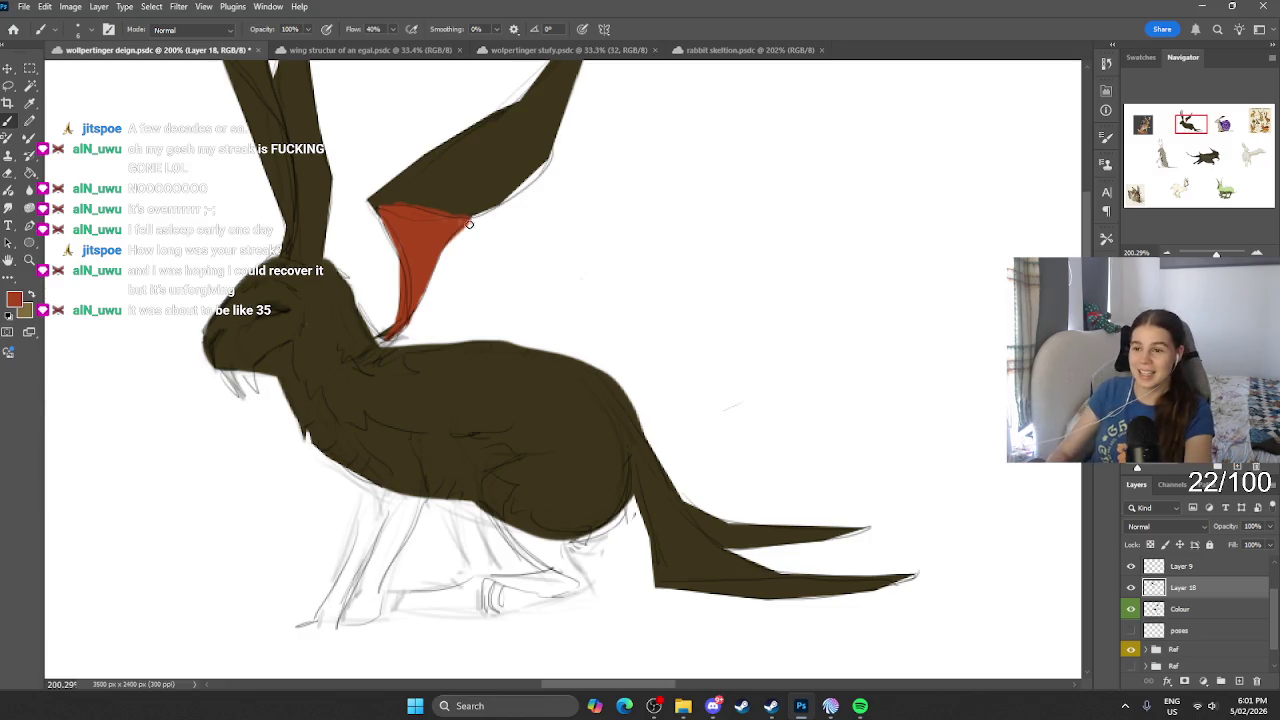
pyautogui.moveTo(387, 341); pyautogui.dragTo(370, 355)
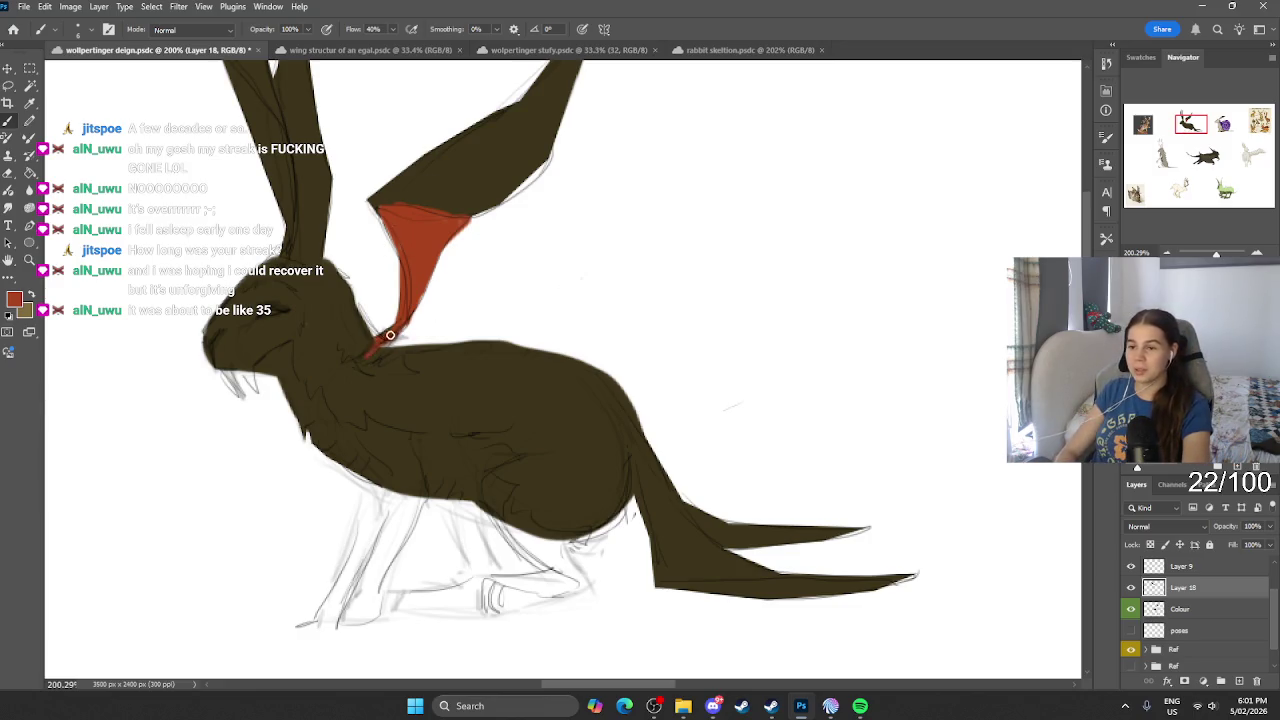
# Step: Paint a red-brown stripe inside the tall ear
pyautogui.moveTo(581, 230); pyautogui.dragTo(430, 400)
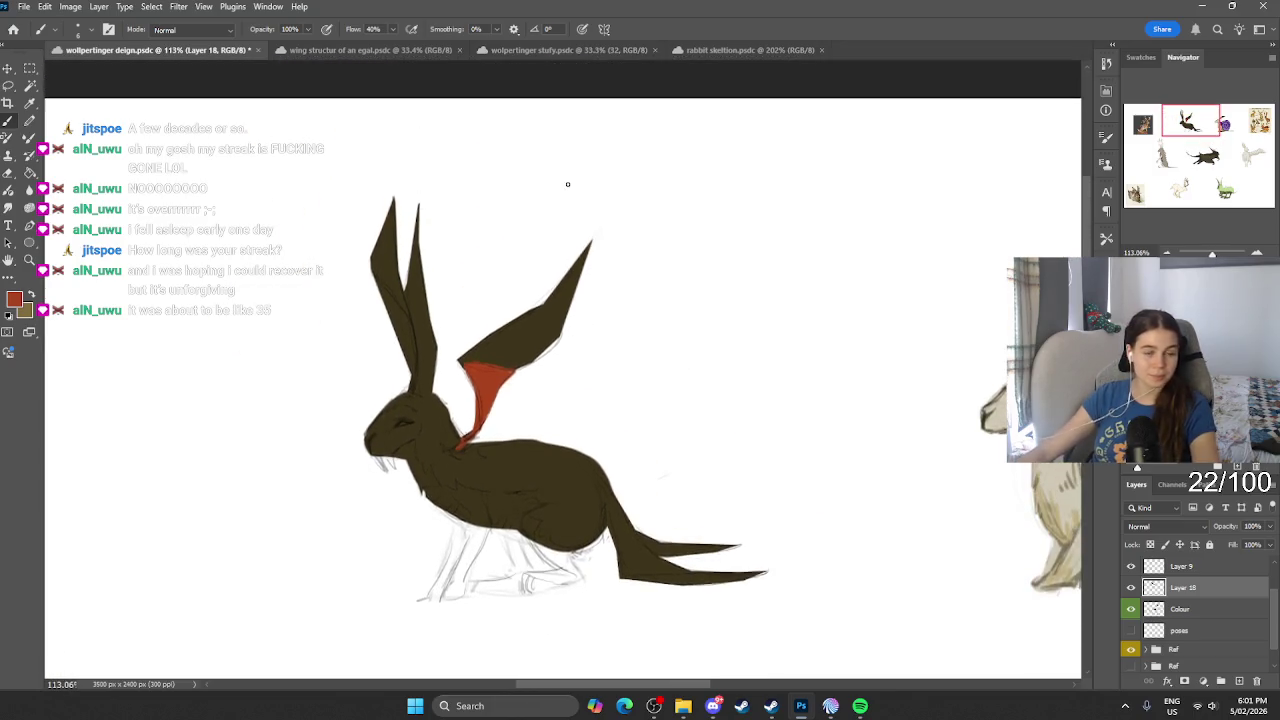
pyautogui.scroll(2, 388, 416)
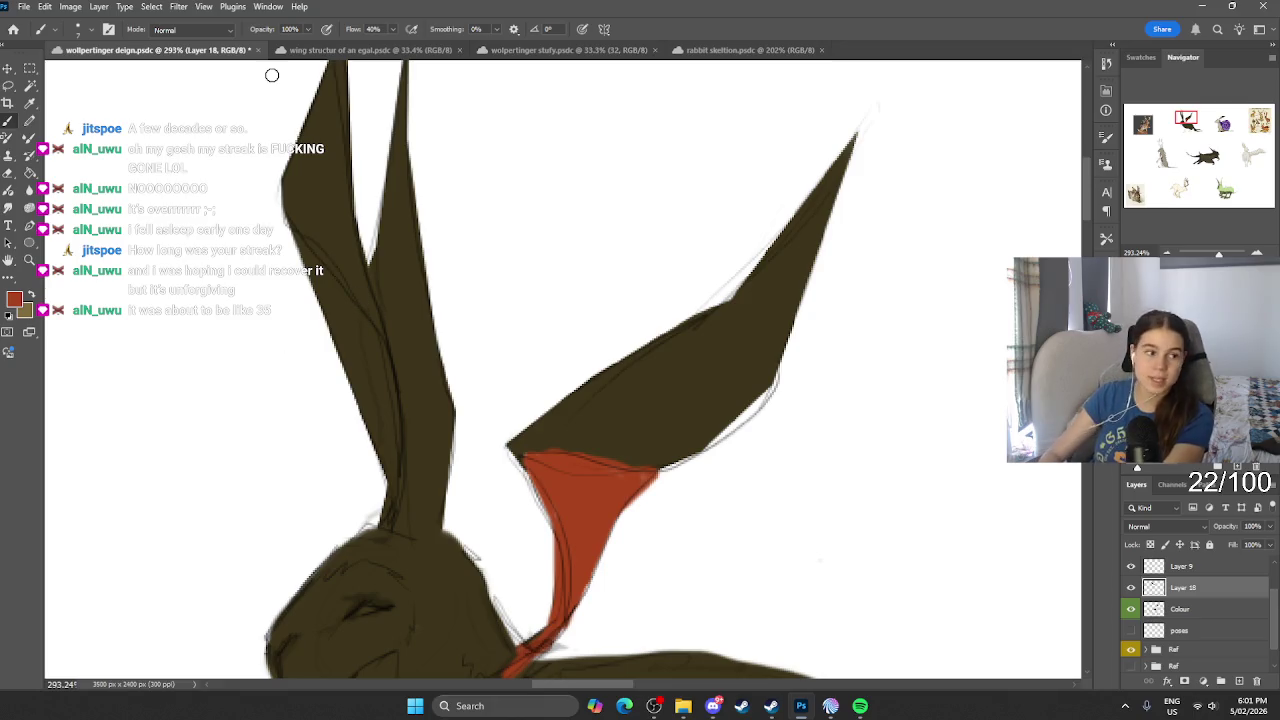
pyautogui.moveTo(318, 266)
pyautogui.mouseDown()
pyautogui.moveTo(391, 443)
pyautogui.moveTo(334, 346)
pyautogui.moveTo(391, 434)
pyautogui.moveTo(390, 523)
pyautogui.moveTo(380, 437)
pyautogui.mouseUp()
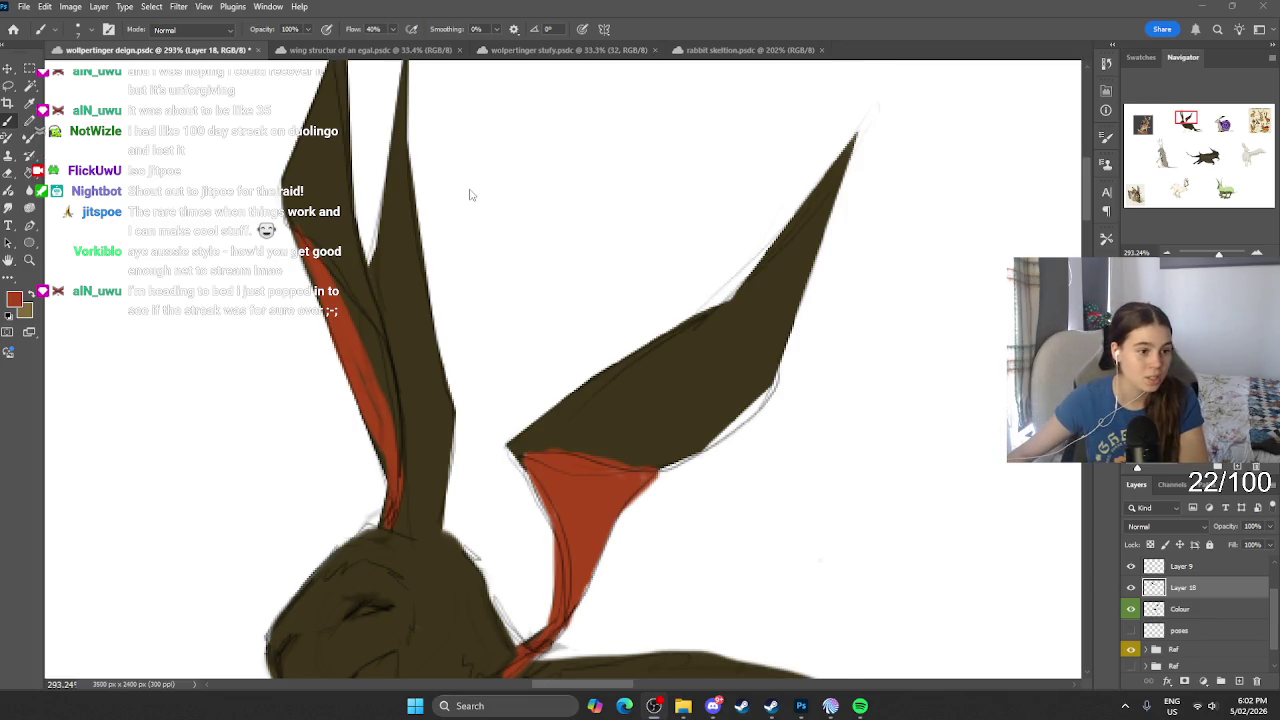
pyautogui.scroll(-3, 470, 194)
pyautogui.scroll(-5, 470, 191)
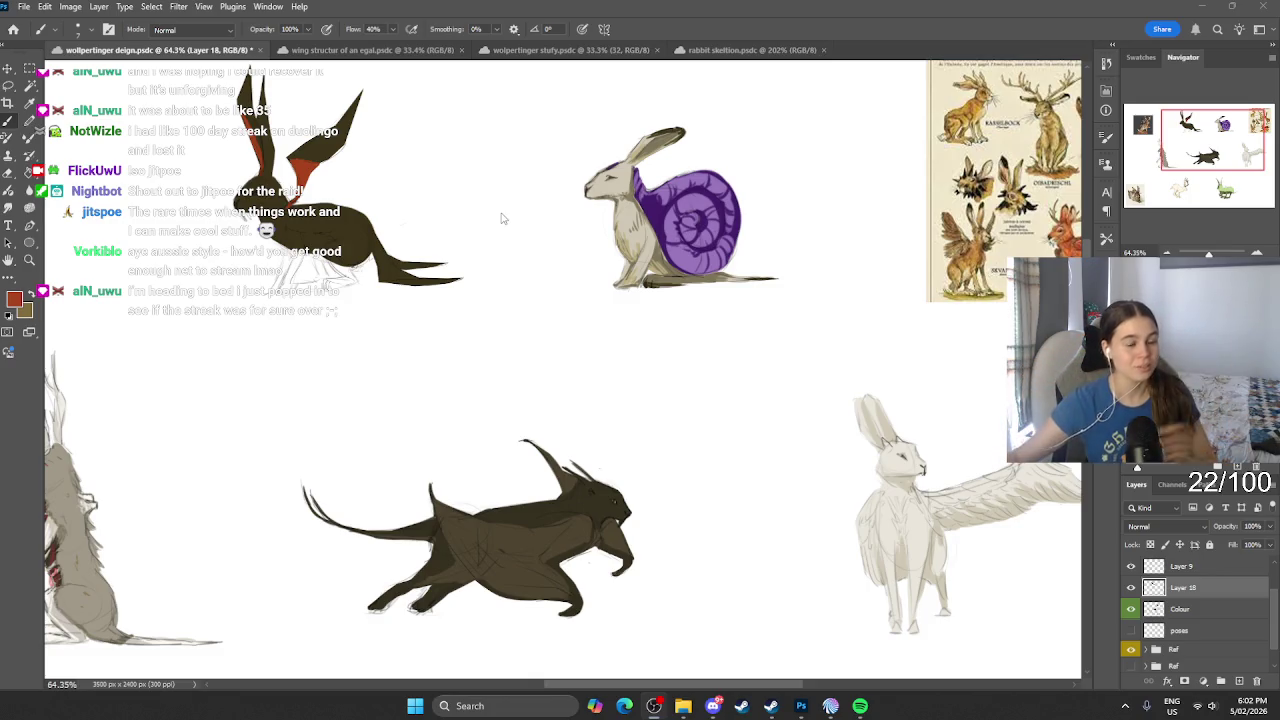
pyautogui.scroll(-1, 553, 204)
pyautogui.scroll(-1, 532, 191)
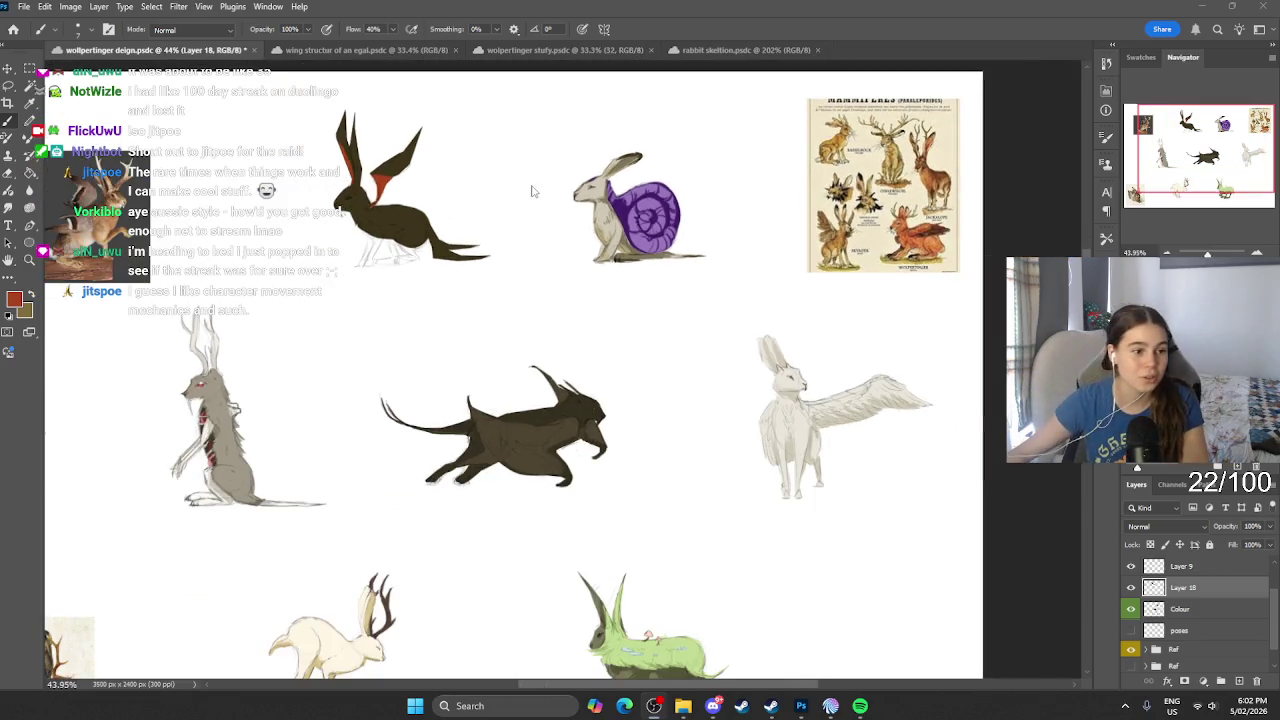
pyautogui.scroll(1, 532, 191)
pyautogui.scroll(2, 532, 191)
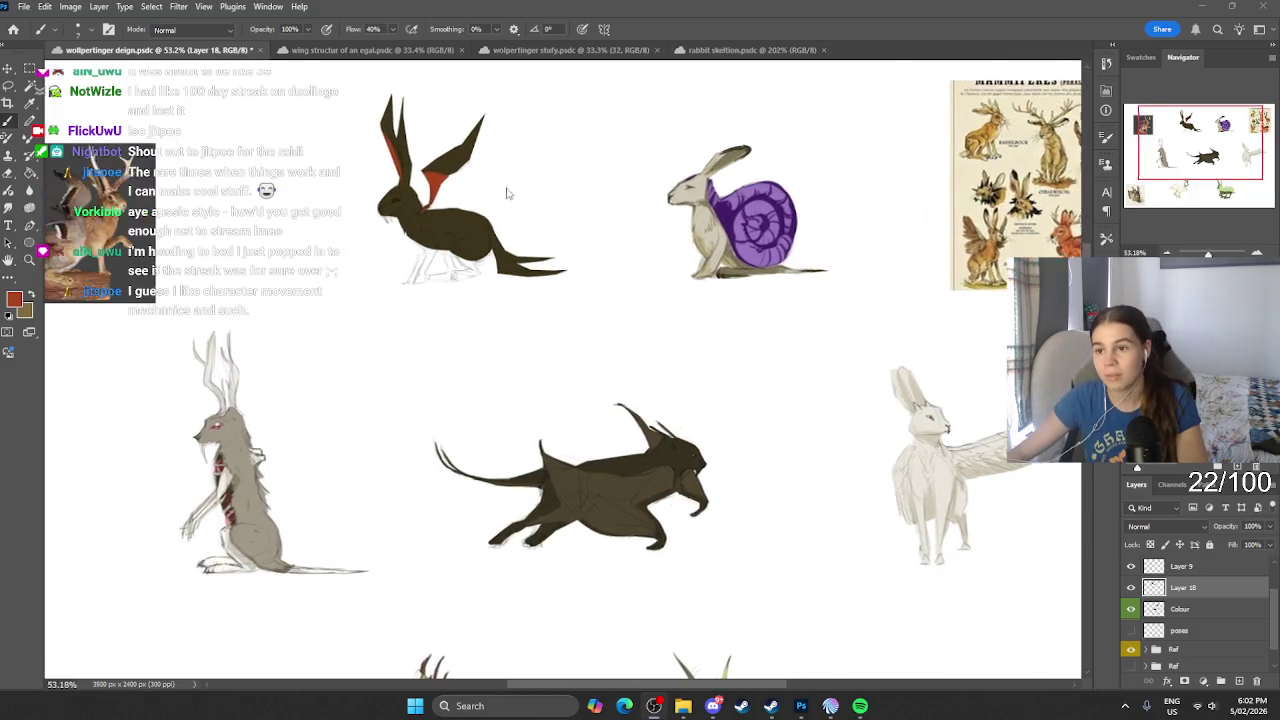
pyautogui.scroll(3, 533, 213)
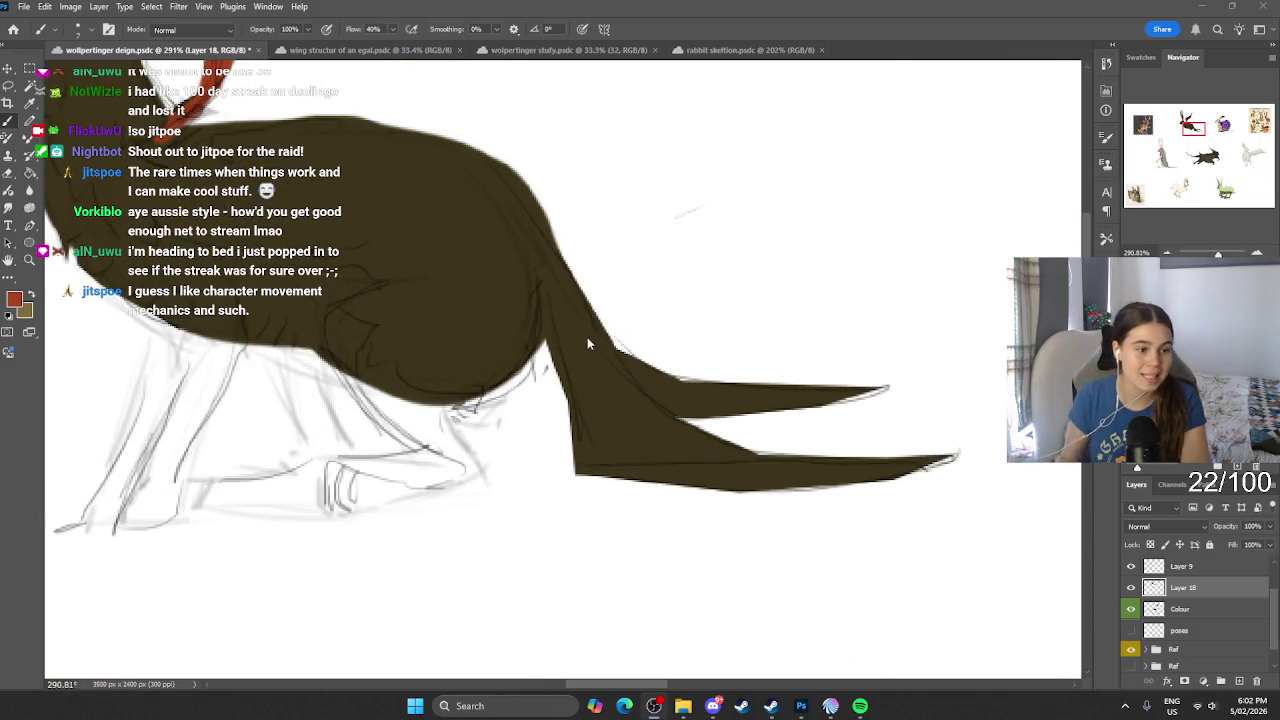
pyautogui.click(10, 86)
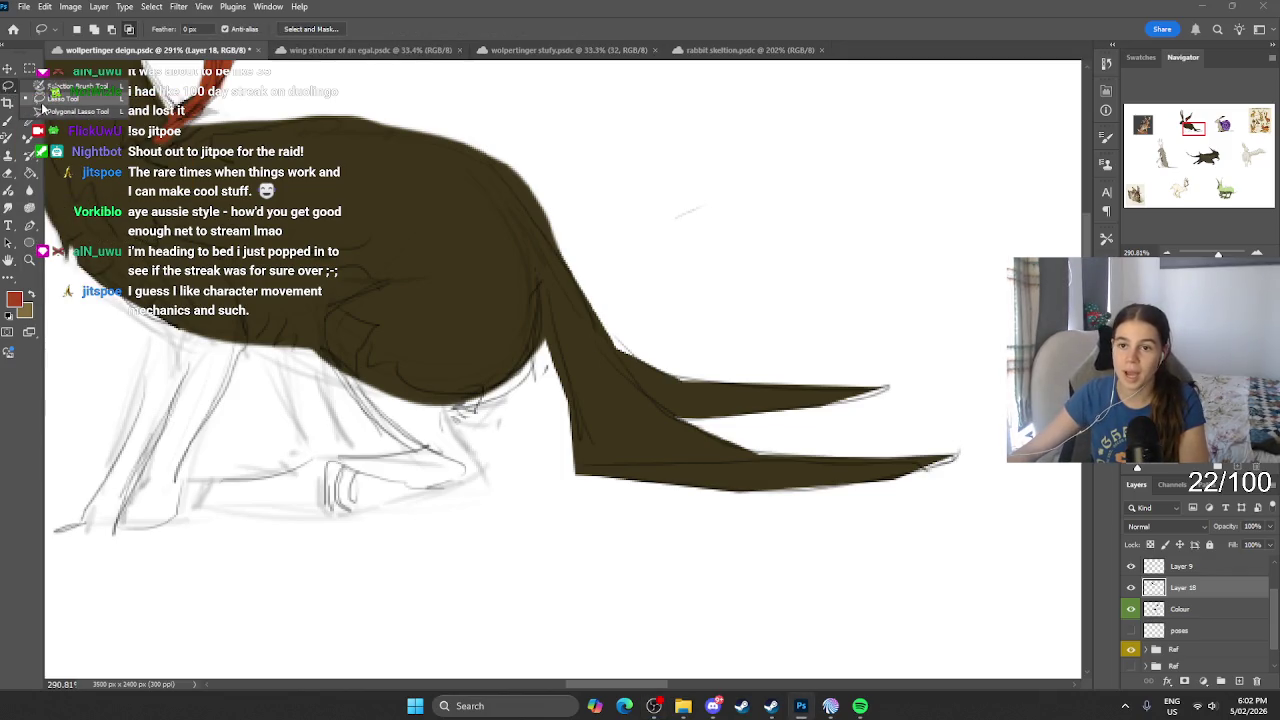
pyautogui.click(50, 111)
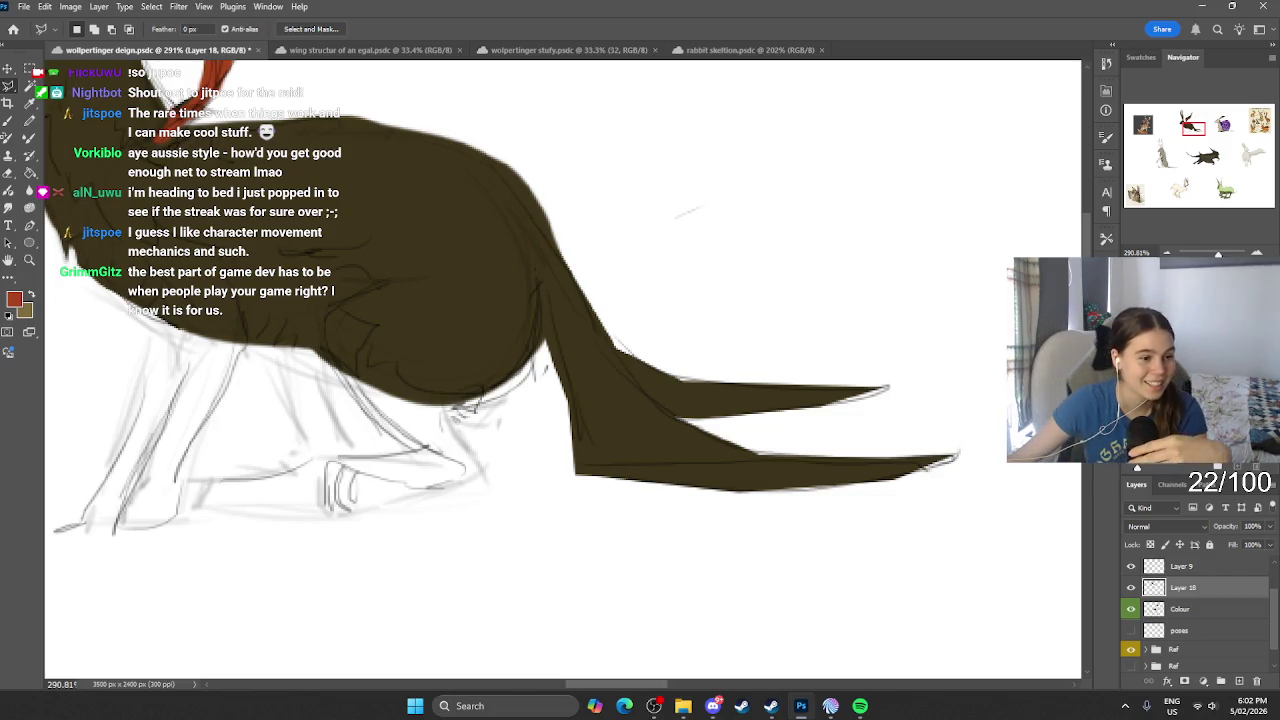
pyautogui.hotkey('alt', 'Tab')
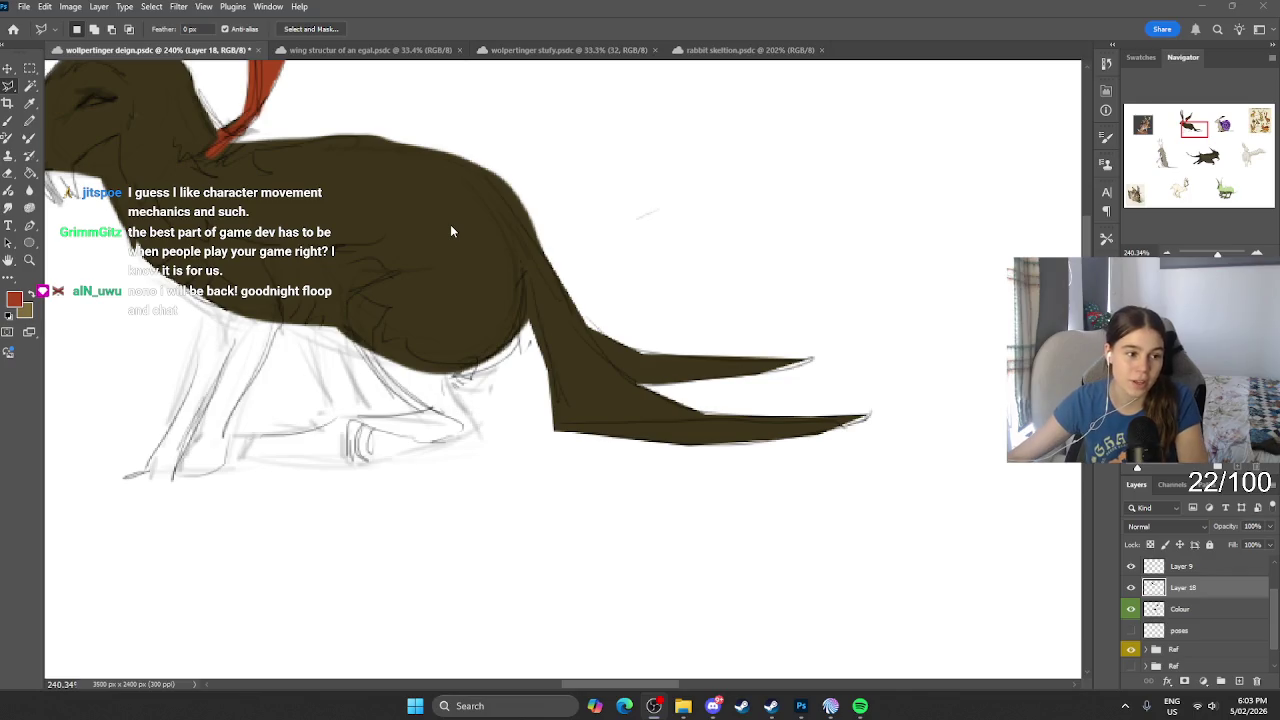
pyautogui.scroll(1, 450, 231)
pyautogui.scroll(1, 445, 231)
pyautogui.hscroll(-2, 445, 231)
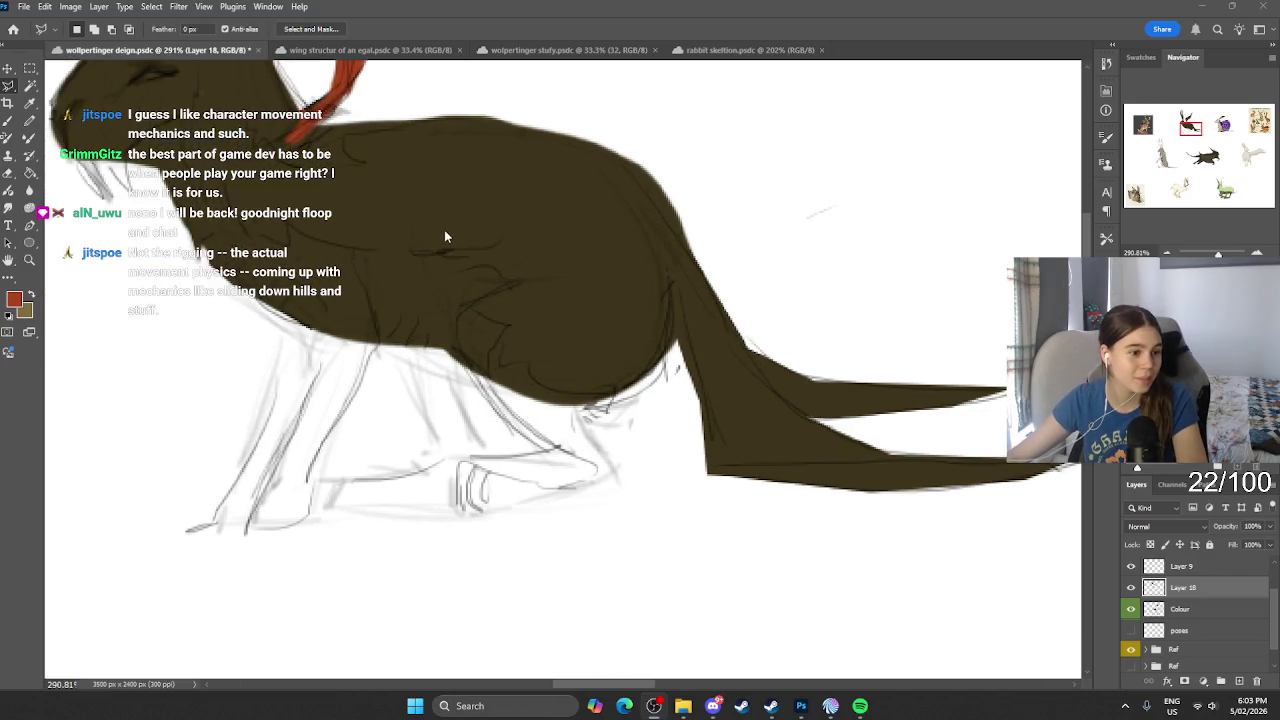
pyautogui.hscroll(2, 446, 263)
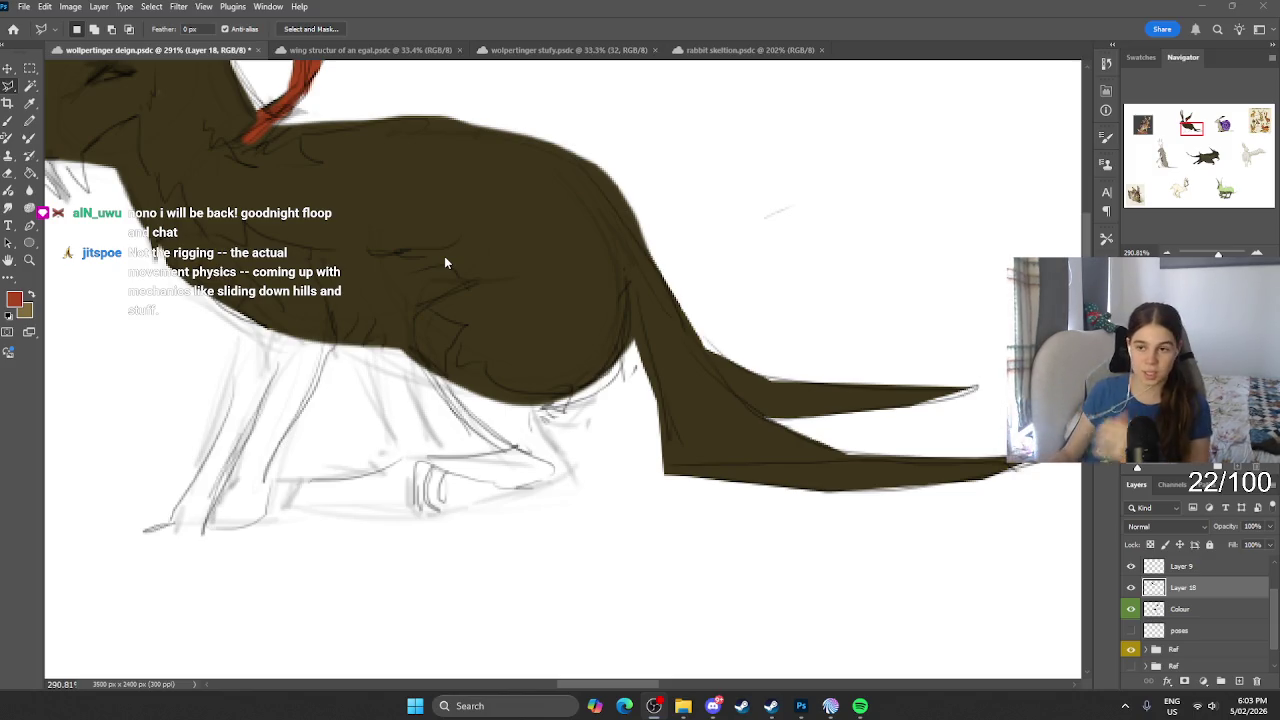
pyautogui.press('b')
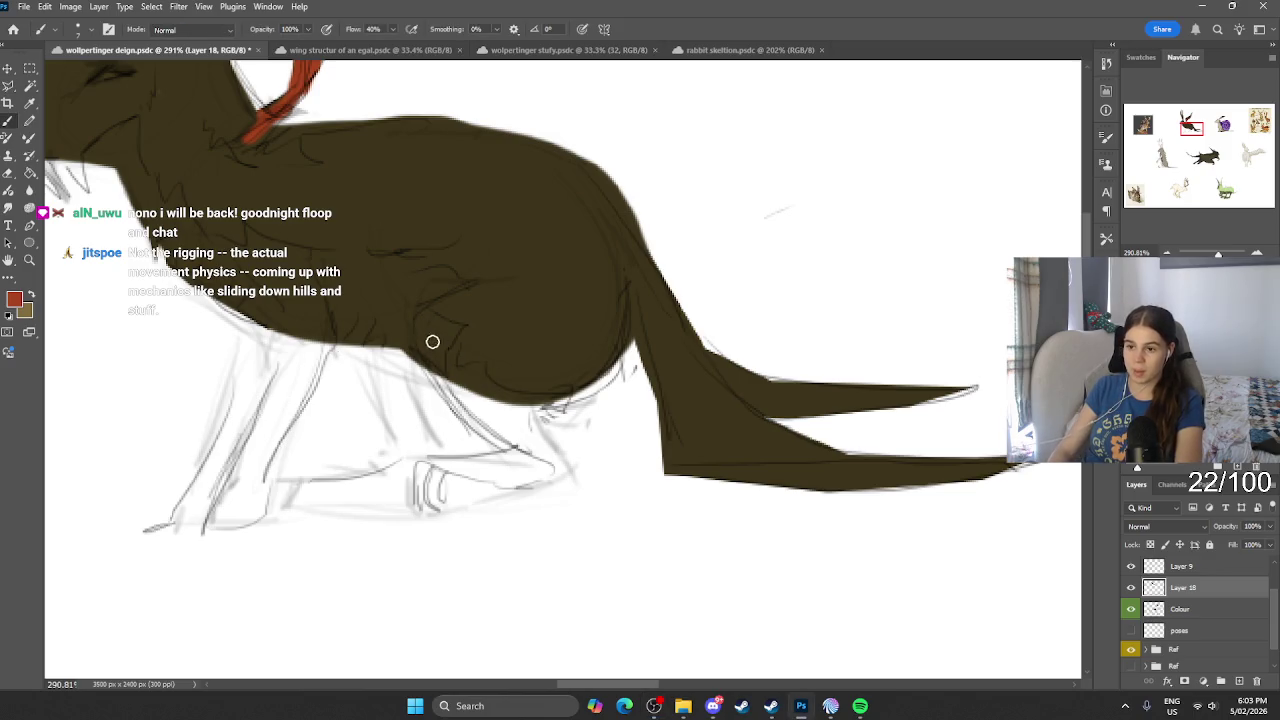
pyautogui.moveTo(424, 340); pyautogui.dragTo(508, 438)
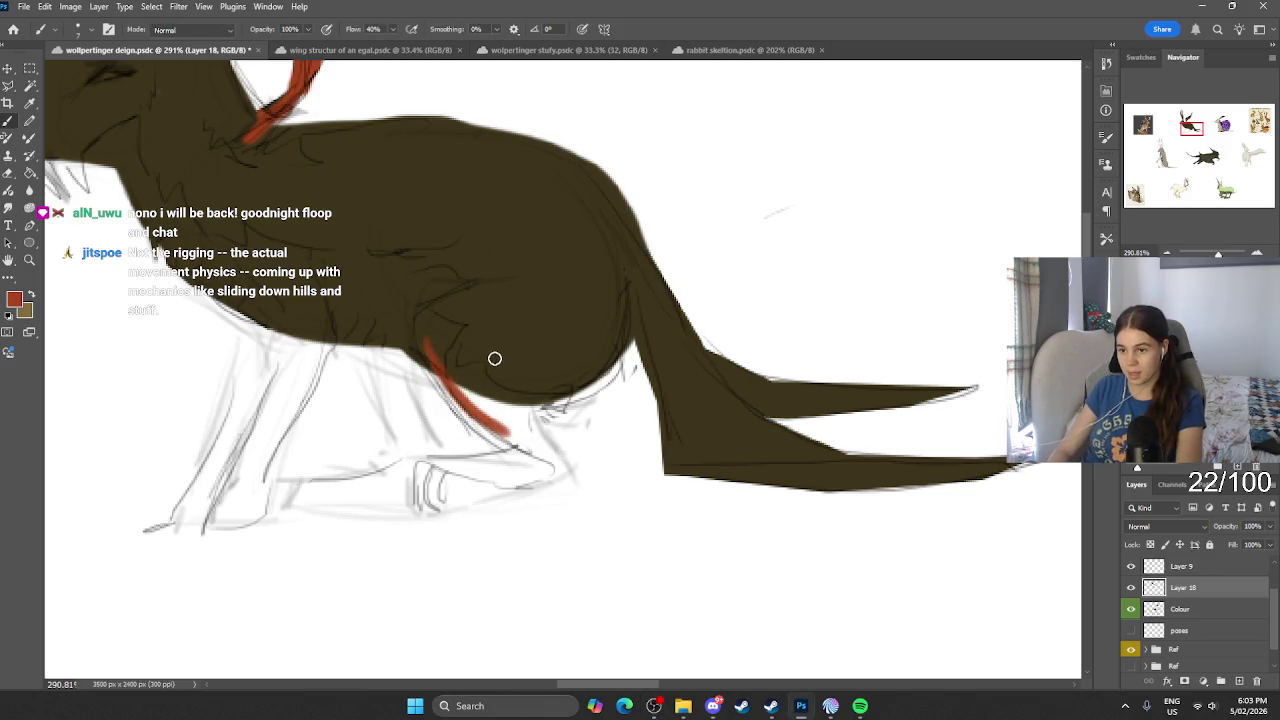
pyautogui.hotkey('ctrl', 'z')
pyautogui.press('i')
pyautogui.click(498, 320)
pyautogui.press('b')
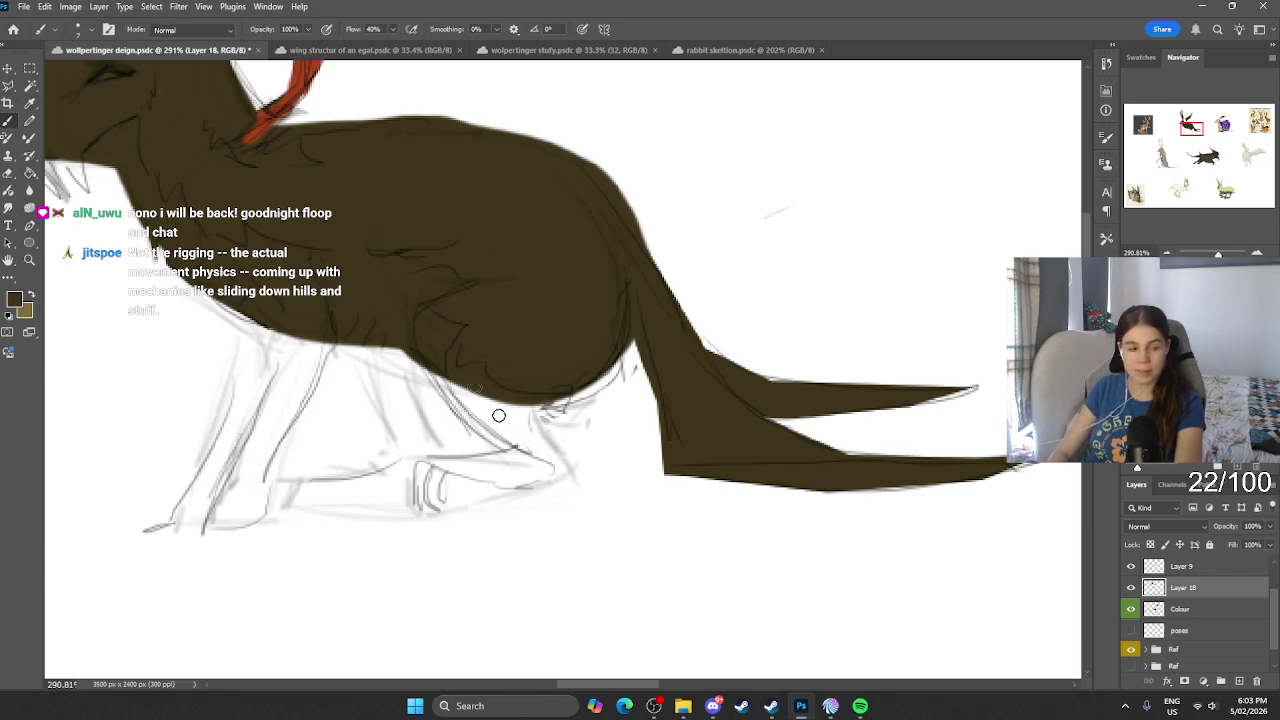
pyautogui.moveTo(483, 397)
pyautogui.mouseDown()
pyautogui.moveTo(556, 470)
pyautogui.moveTo(416, 494)
pyautogui.moveTo(466, 457)
pyautogui.moveTo(429, 471)
pyautogui.moveTo(429, 491)
pyautogui.moveTo(510, 476)
pyautogui.moveTo(503, 449)
pyautogui.mouseUp()
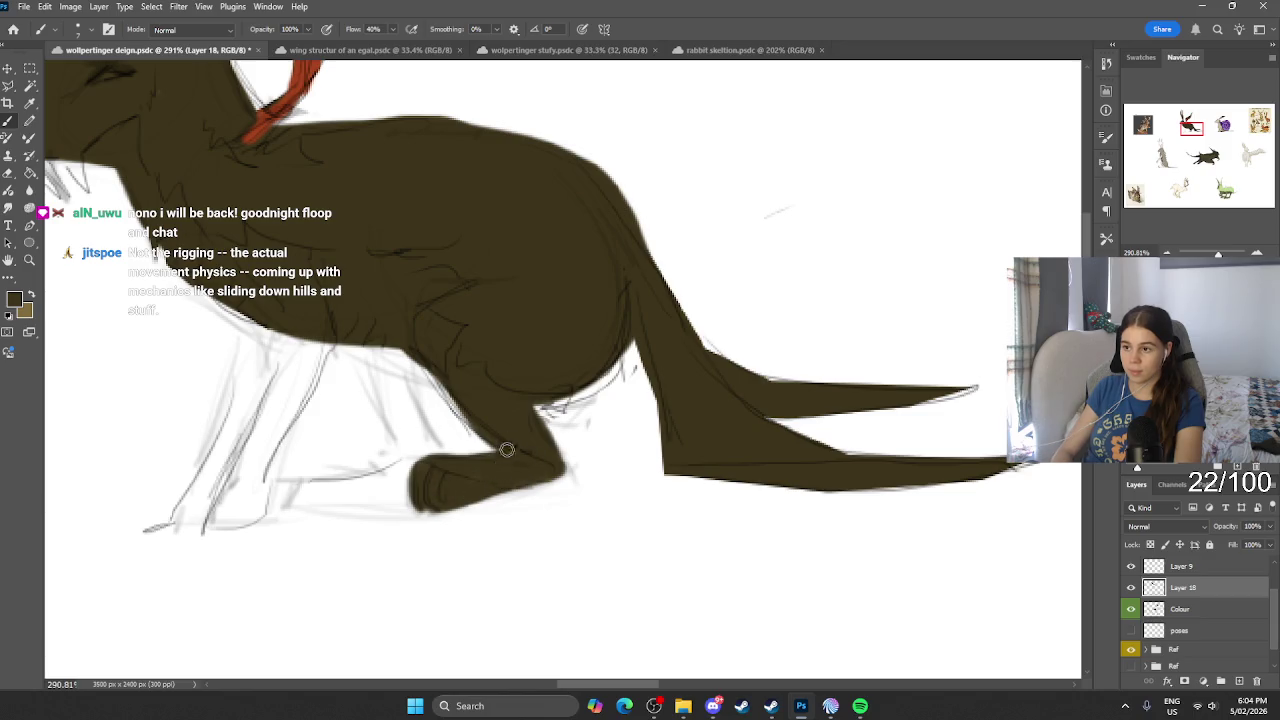
pyautogui.moveTo(255, 468)
pyautogui.mouseDown()
pyautogui.moveTo(238, 525)
pyautogui.moveTo(178, 515)
pyautogui.moveTo(240, 440)
pyautogui.moveTo(248, 508)
pyautogui.moveTo(245, 325)
pyautogui.moveTo(240, 460)
pyautogui.moveTo(296, 318)
pyautogui.moveTo(255, 470)
pyautogui.moveTo(315, 360)
pyautogui.moveTo(225, 476)
pyautogui.mouseUp()
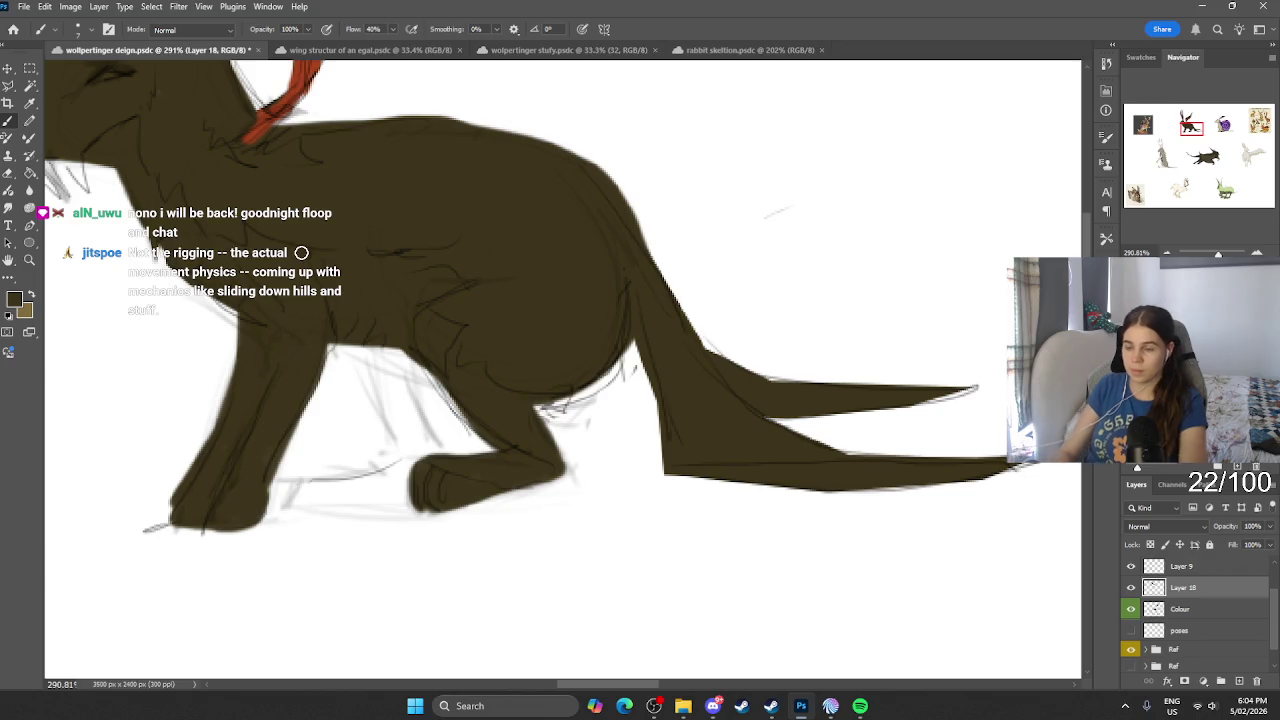
pyautogui.scroll(-5, 437, 486)
pyautogui.scroll(5, 415, 436)
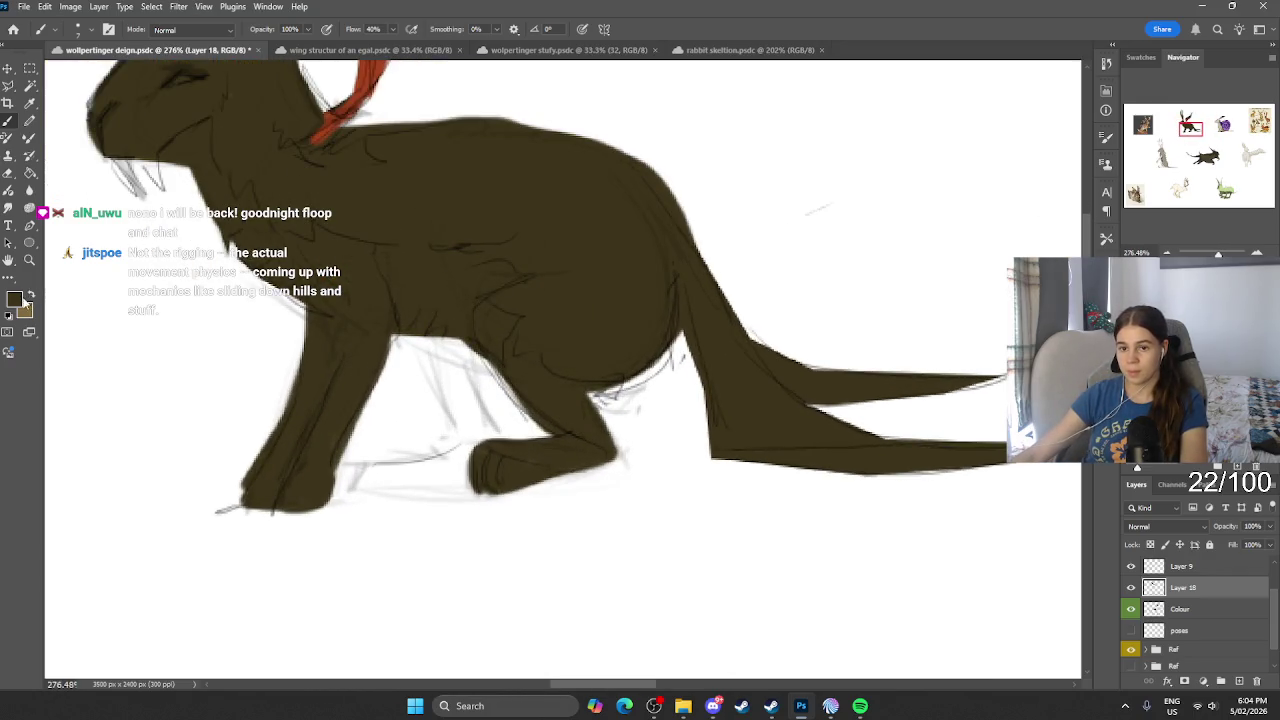
# Step: Lasso the far front leg and paint it darker brown, then deselect
pyautogui.click(20, 299)
pyautogui.click(537, 450)
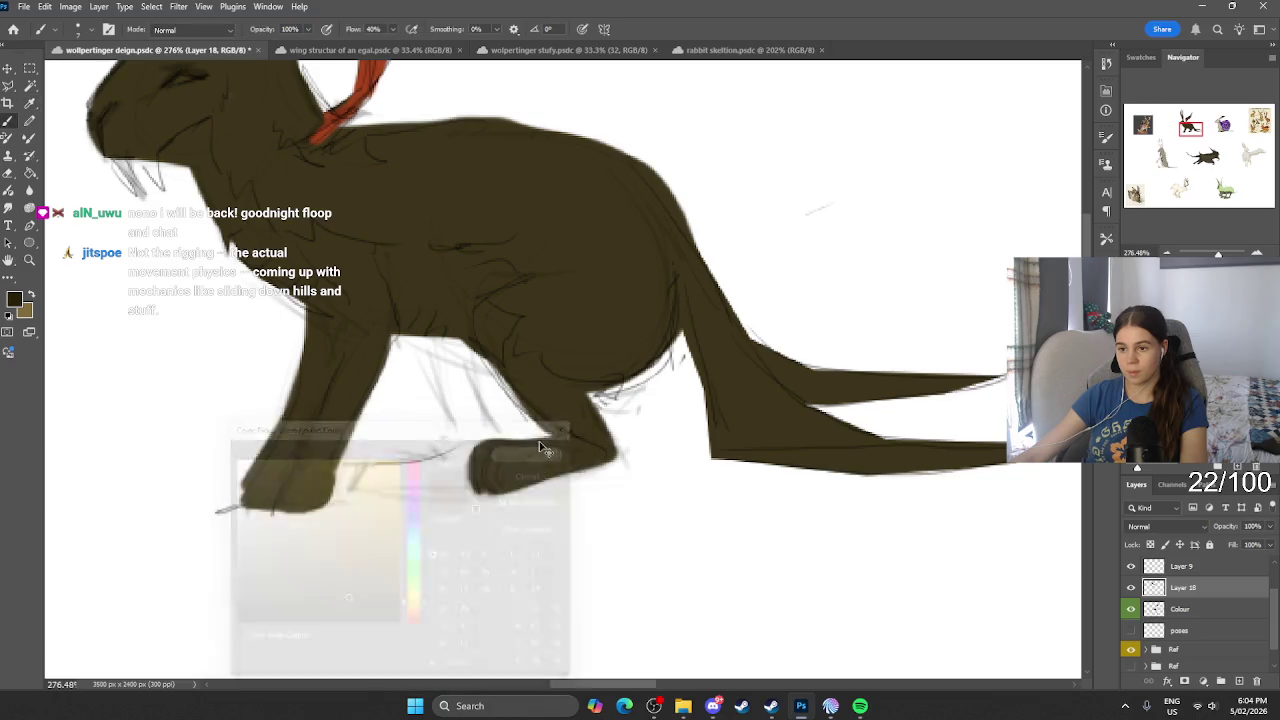
pyautogui.scroll(2, 523, 437)
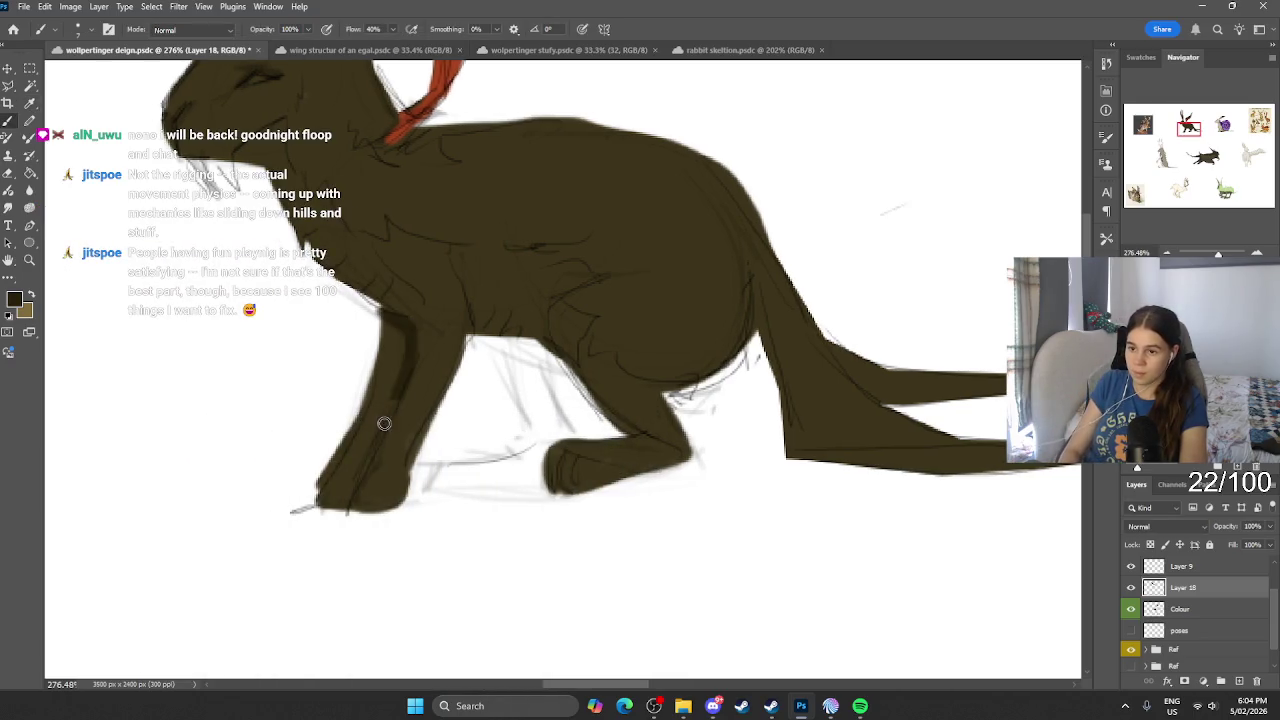
pyautogui.click(8, 87)
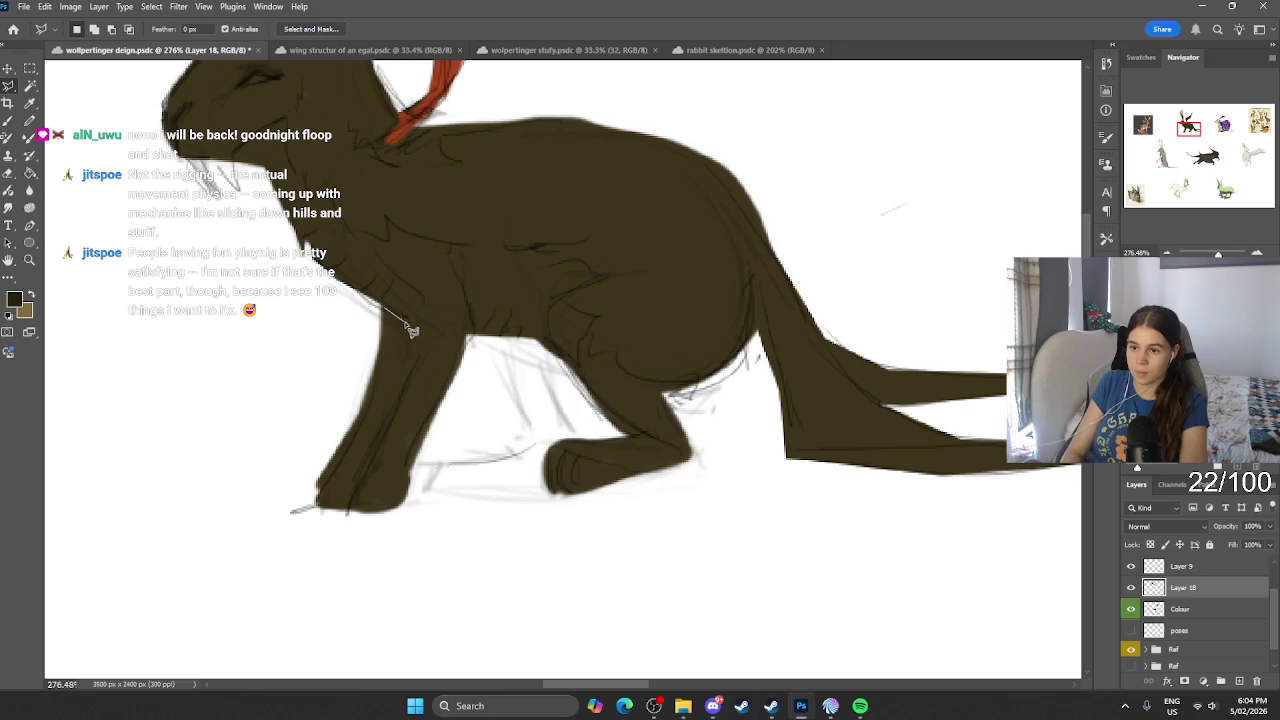
pyautogui.moveTo(417, 383)
pyautogui.mouseDown()
pyautogui.moveTo(343, 518)
pyautogui.moveTo(370, 407)
pyautogui.mouseUp()
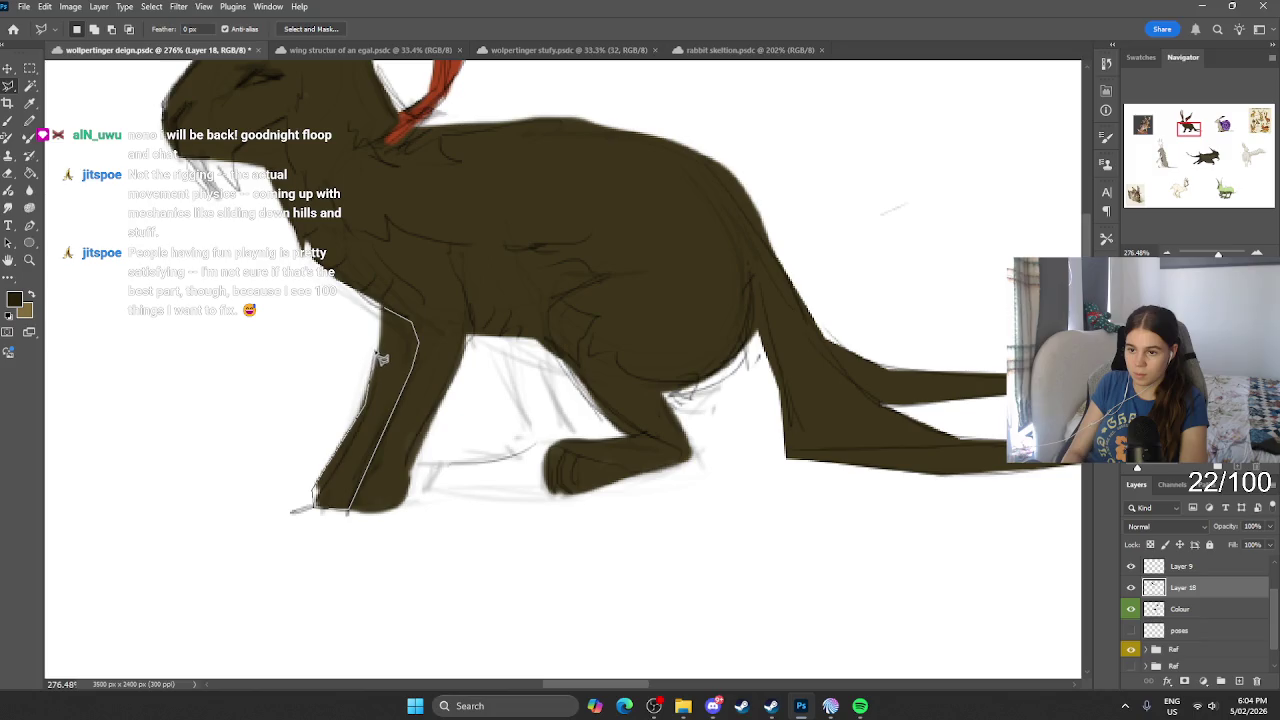
pyautogui.moveTo(382, 359); pyautogui.dragTo(398, 327)
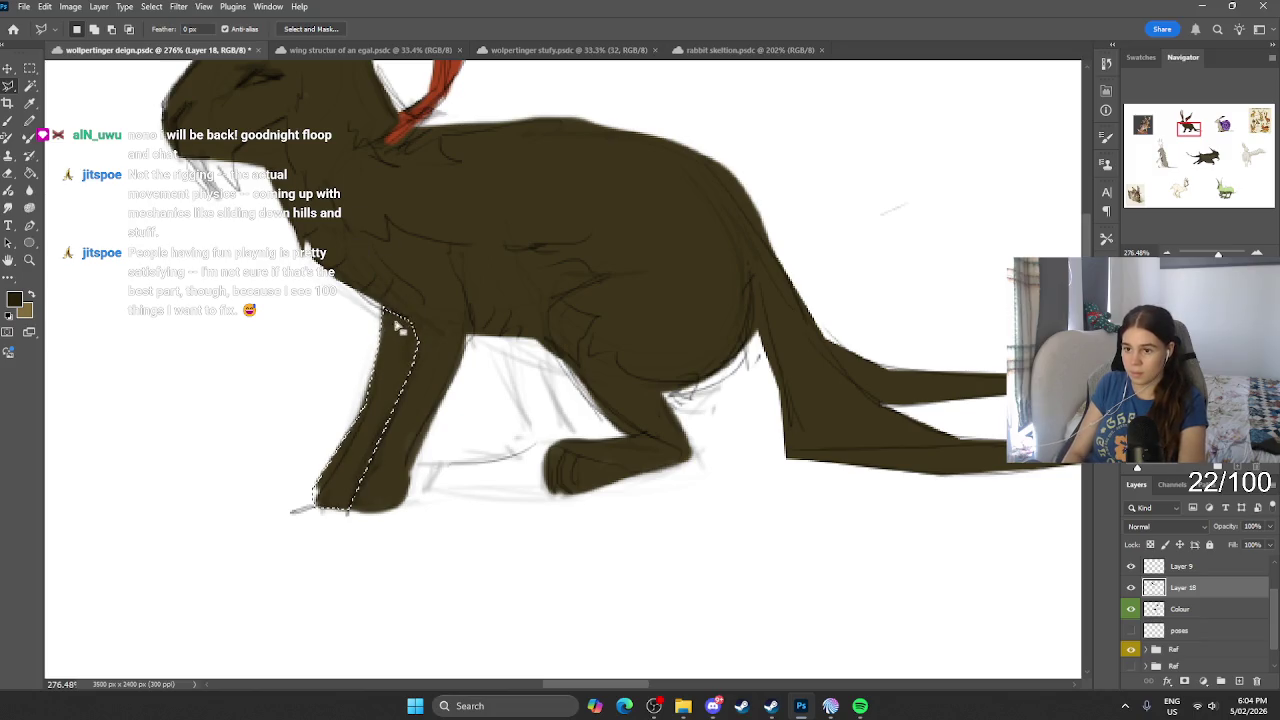
pyautogui.press('b')
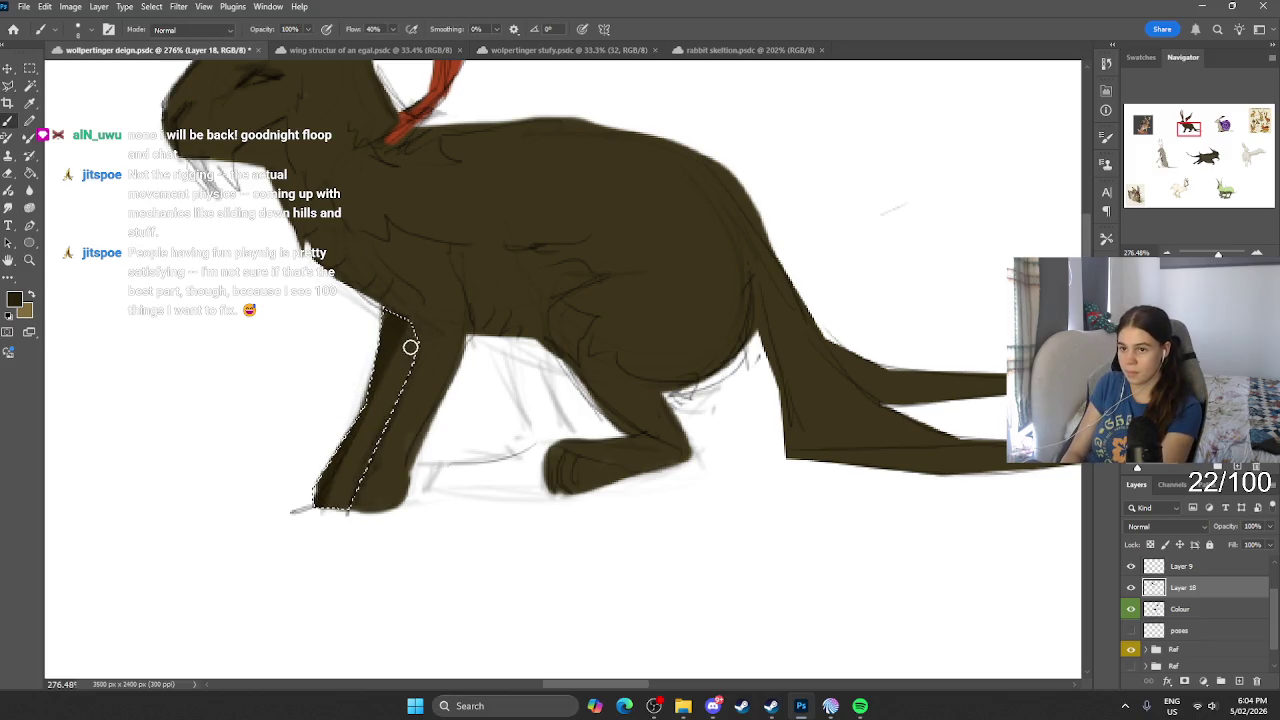
pyautogui.moveTo(410, 347); pyautogui.dragTo(300, 560)
pyautogui.press('l')
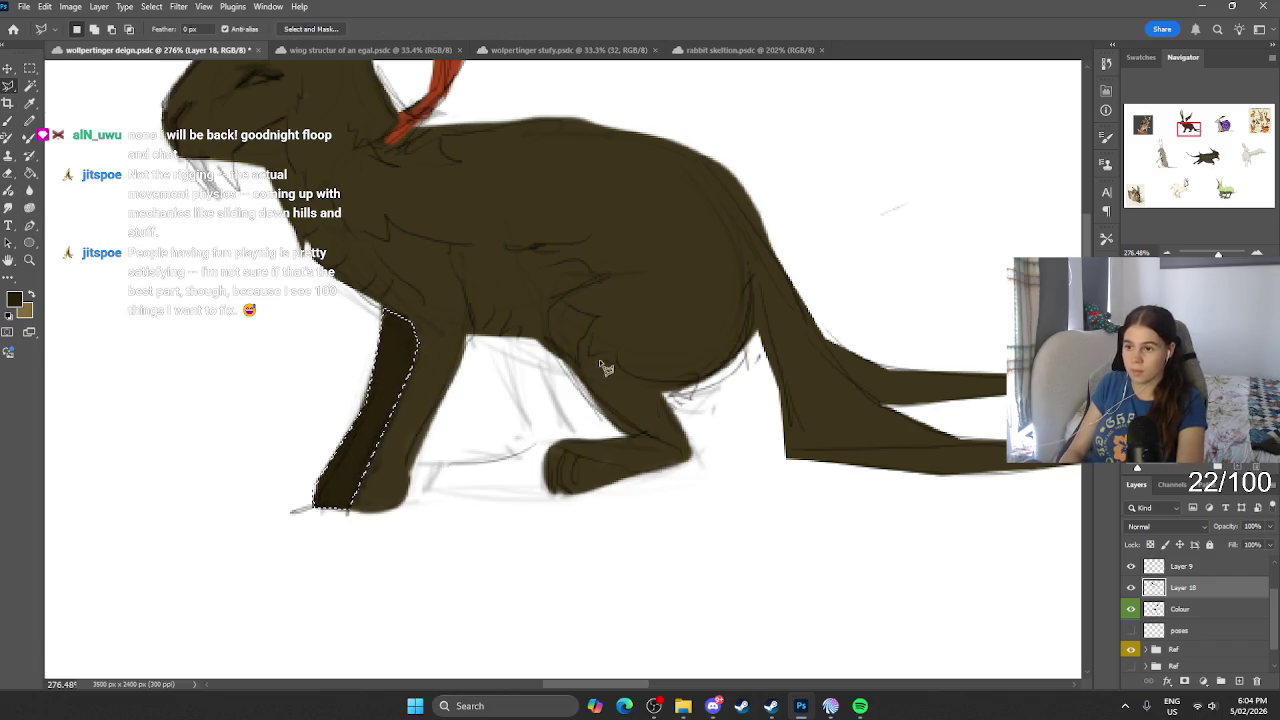
pyautogui.hotkey('ctrl', 'd')
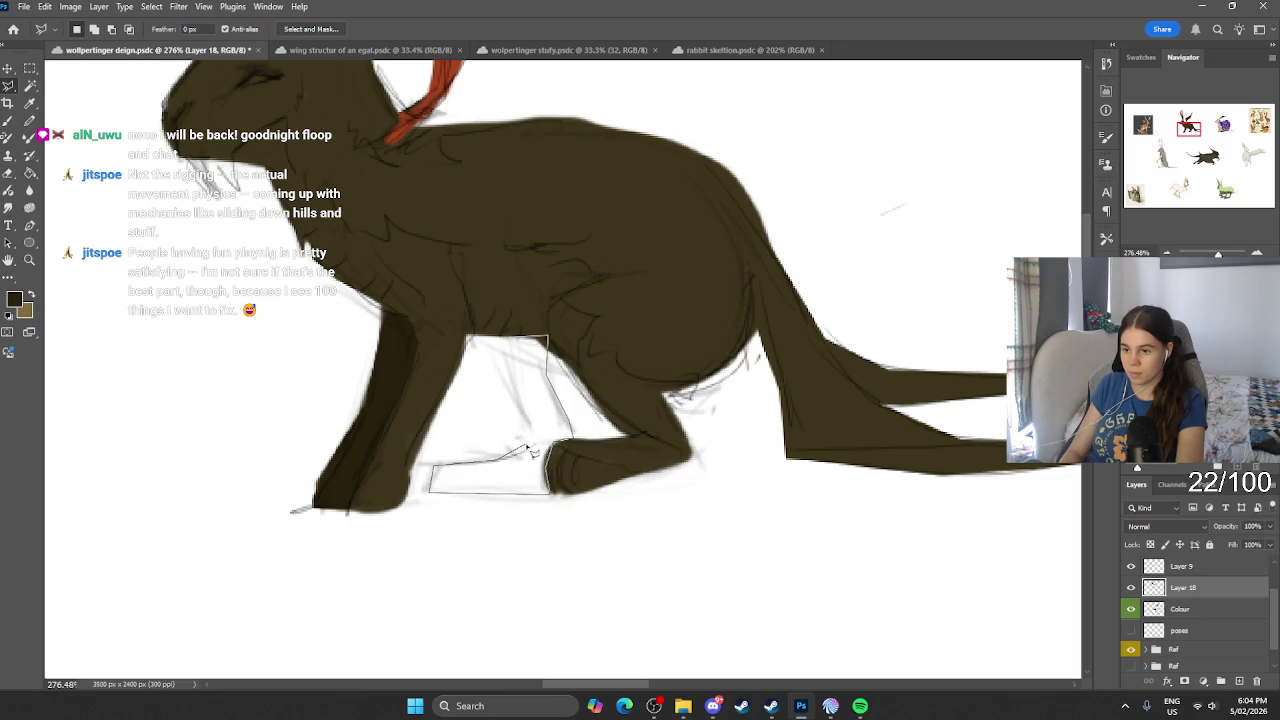
# Step: Select the far hind leg, paint it darker brown, and deselect
pyautogui.click(516, 350)
pyautogui.press('b')
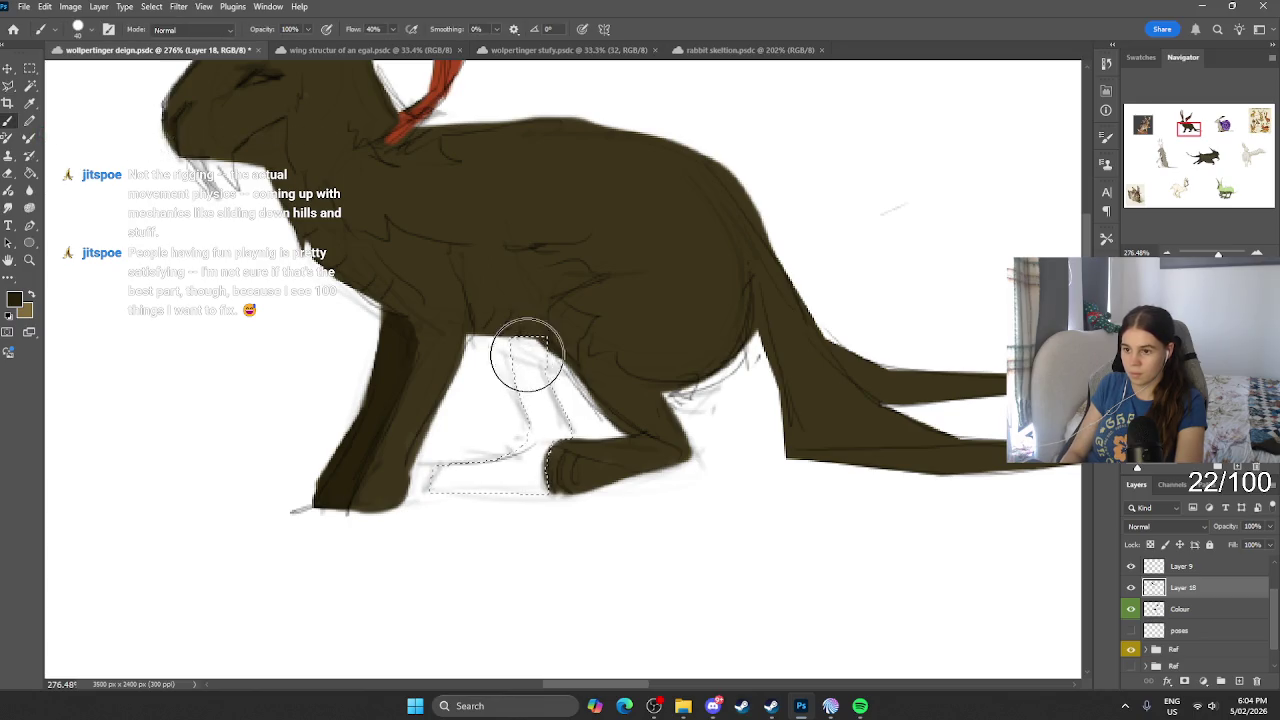
pyautogui.moveTo(523, 351); pyautogui.dragTo(429, 566)
pyautogui.press('l')
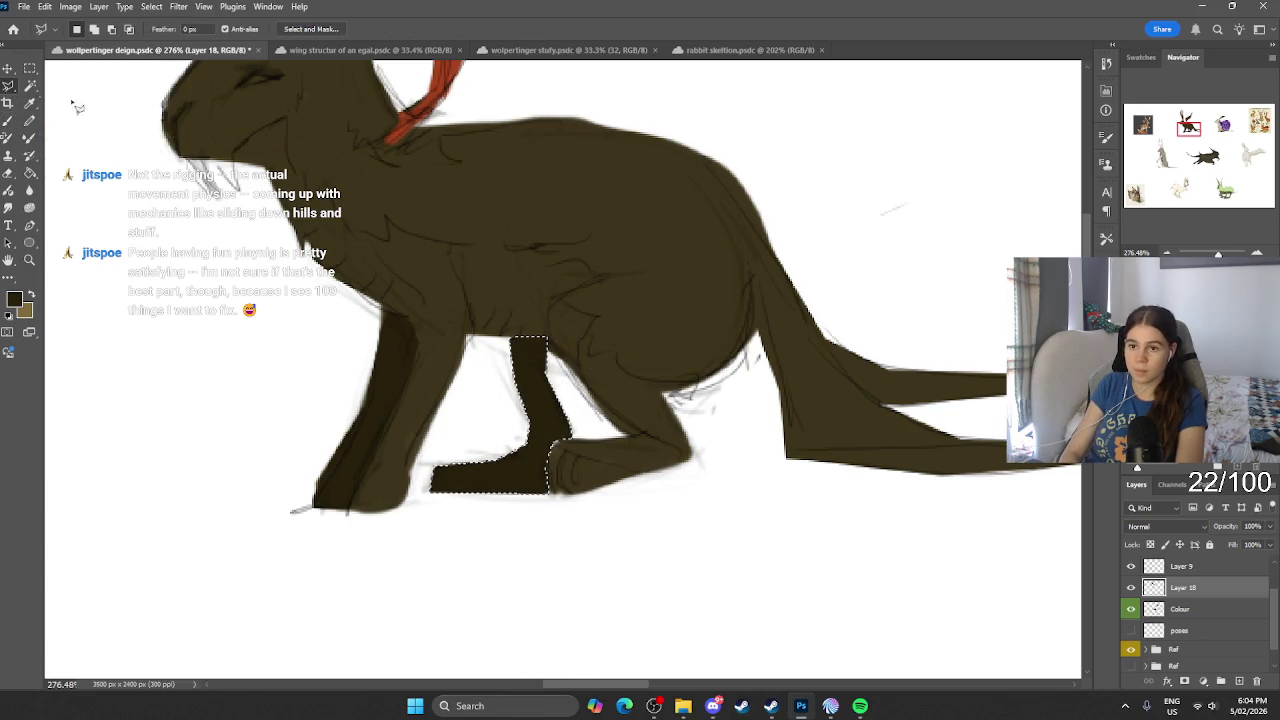
pyautogui.hotkey('ctrl', 'd')
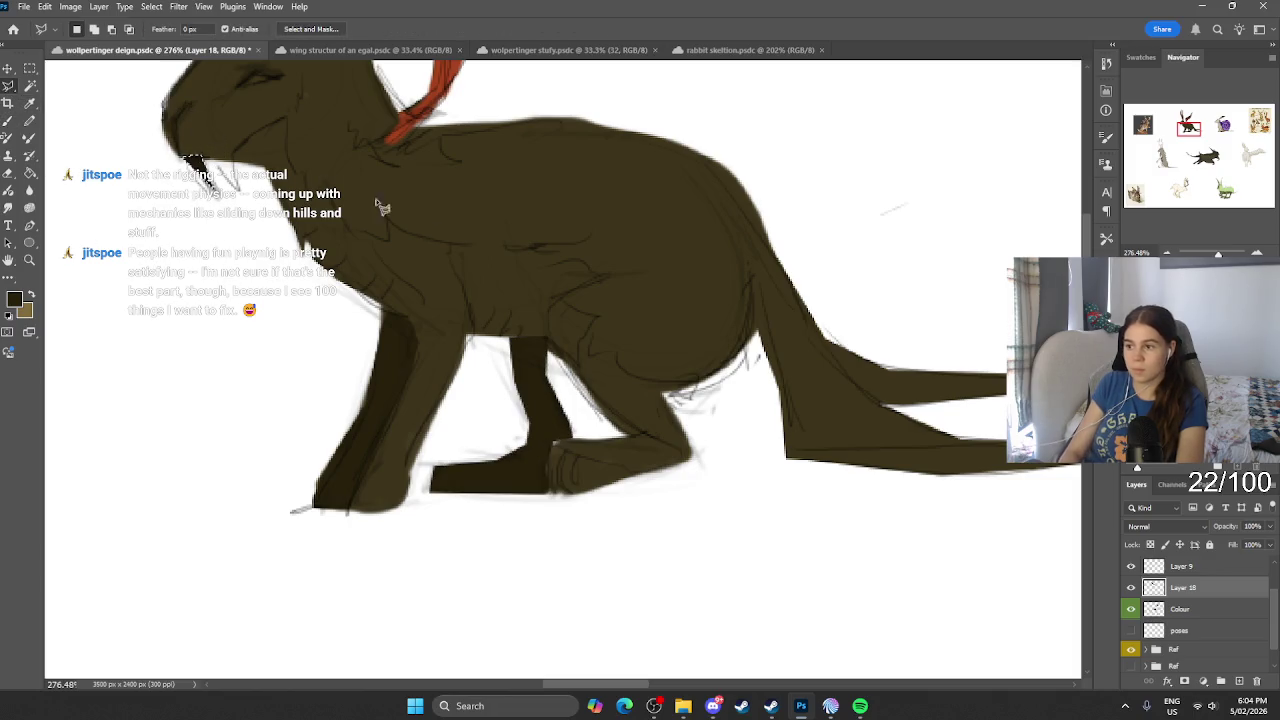
pyautogui.moveTo(858, 402)
pyautogui.mouseDown()
pyautogui.moveTo(1006, 398)
pyautogui.moveTo(833, 361)
pyautogui.mouseUp()
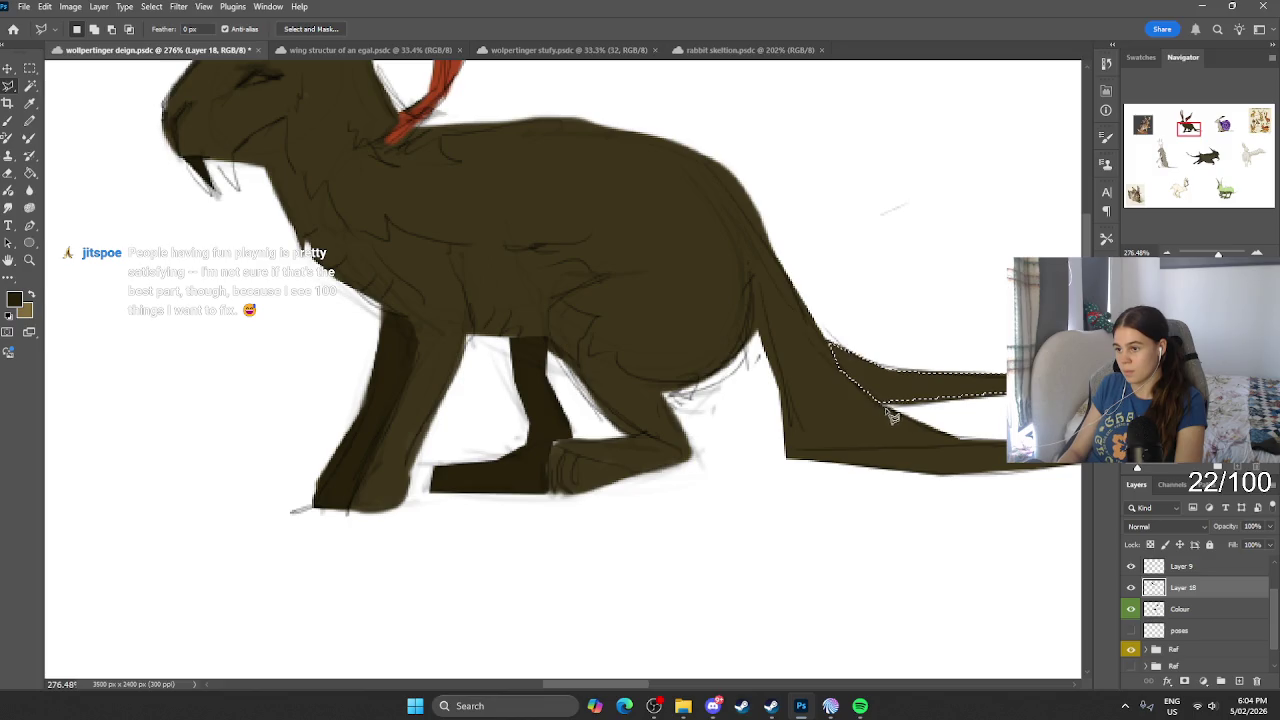
# Step: Close the selection along the tail's upper edge
pyautogui.moveTo(866, 405); pyautogui.dragTo(872, 402)
pyautogui.press('b')
pyautogui.scroll(-2, 834, 423)
pyautogui.scroll(-3, 834, 423)
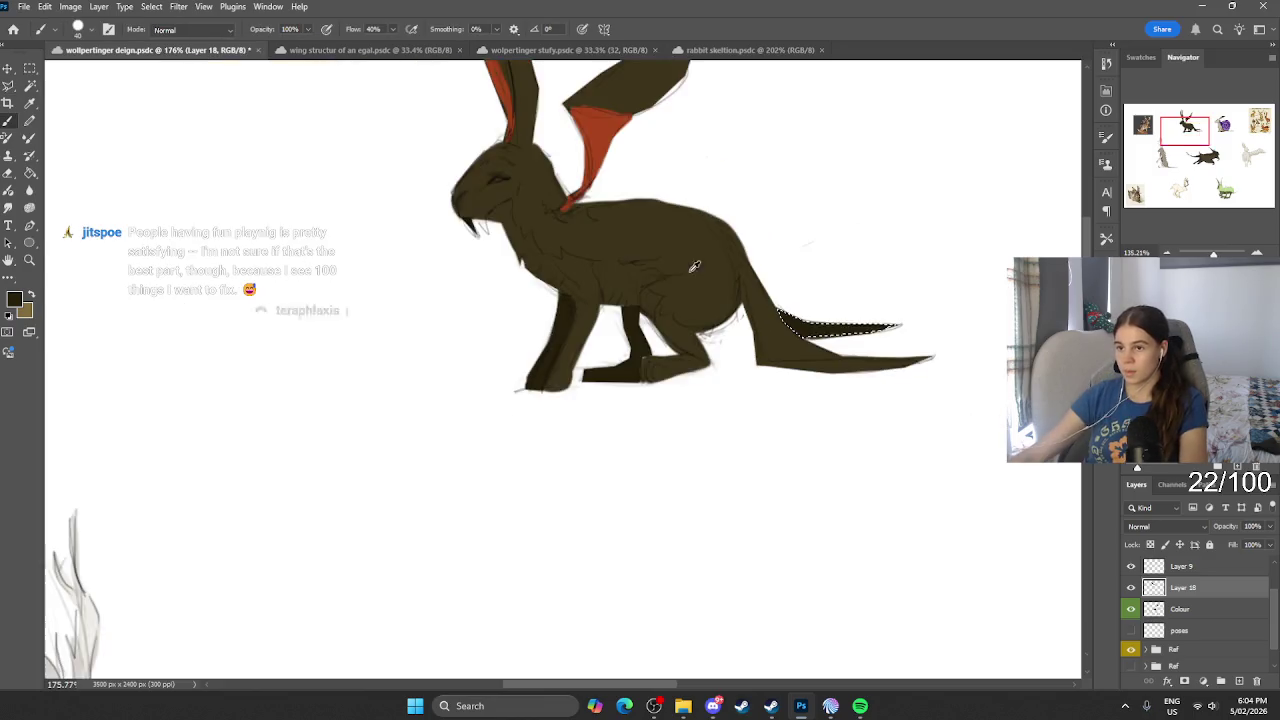
pyautogui.scroll(2, 714, 226)
pyautogui.scroll(2, 749, 223)
pyautogui.hscroll(1, 749, 223)
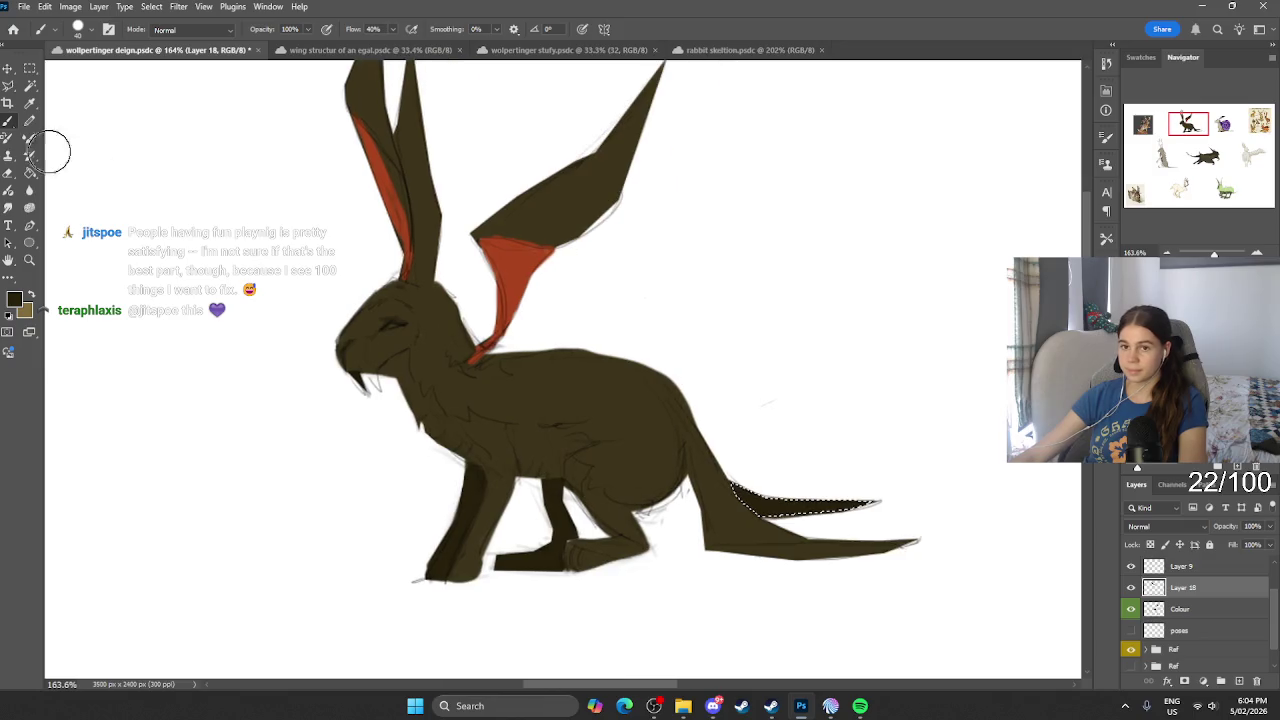
# Step: Switch to the Polygonal Lasso and add Layer 19 above the Colour layer
pyautogui.click(8, 86)
pyautogui.click(66, 112)
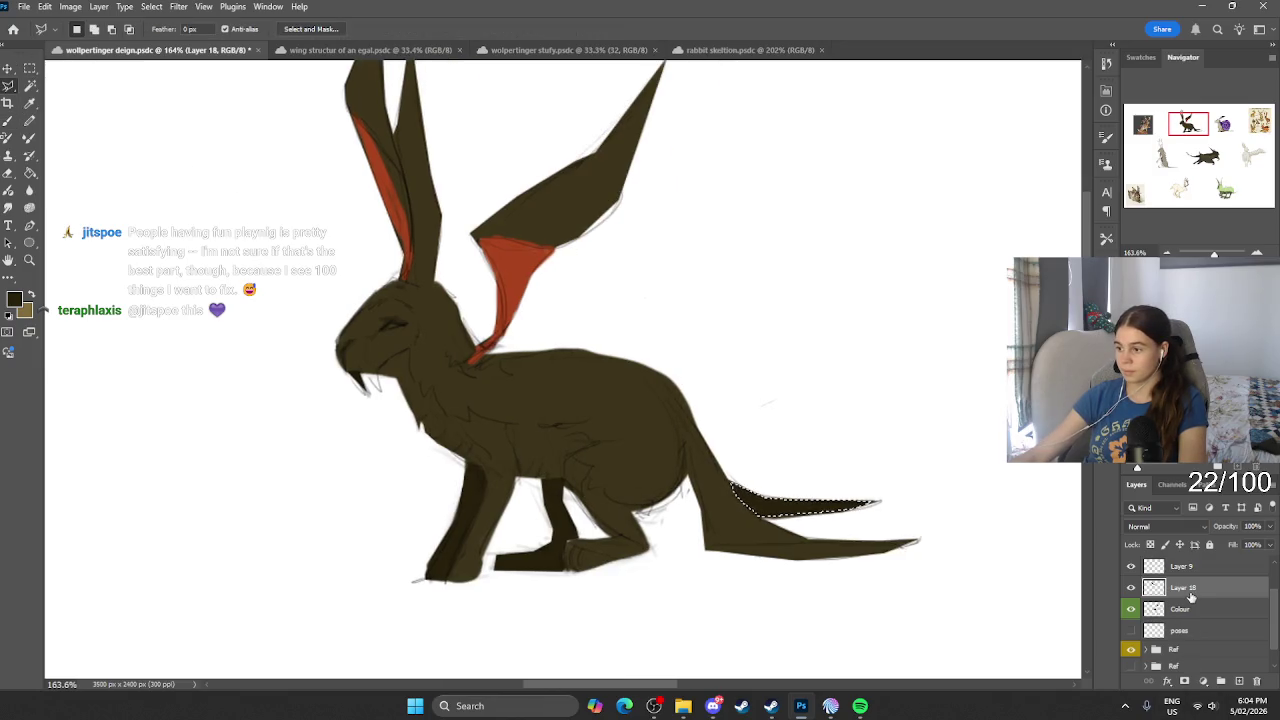
pyautogui.click(1190, 611)
pyautogui.click(1221, 681)
pyautogui.scroll(1, 832, 411)
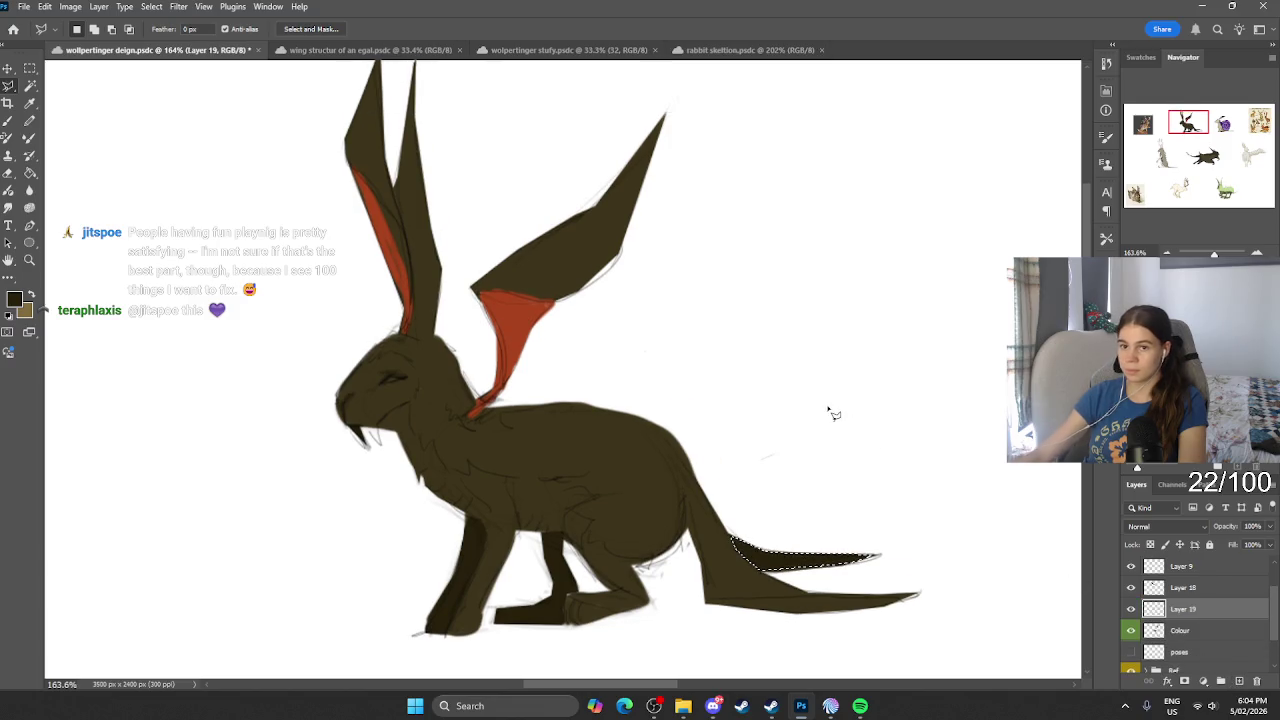
# Step: Outline a pointed ear extension, fill it dark brown, and deselect
pyautogui.click(471, 396)
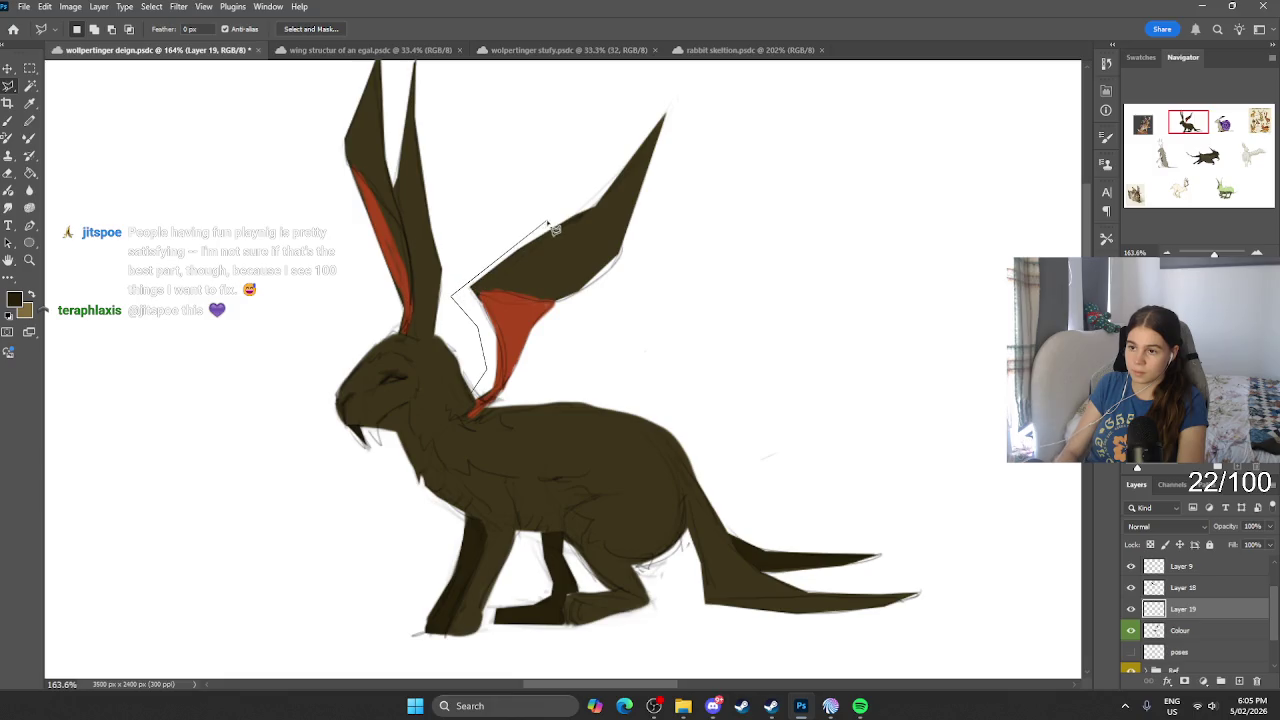
pyautogui.click(613, 108)
pyautogui.click(598, 208)
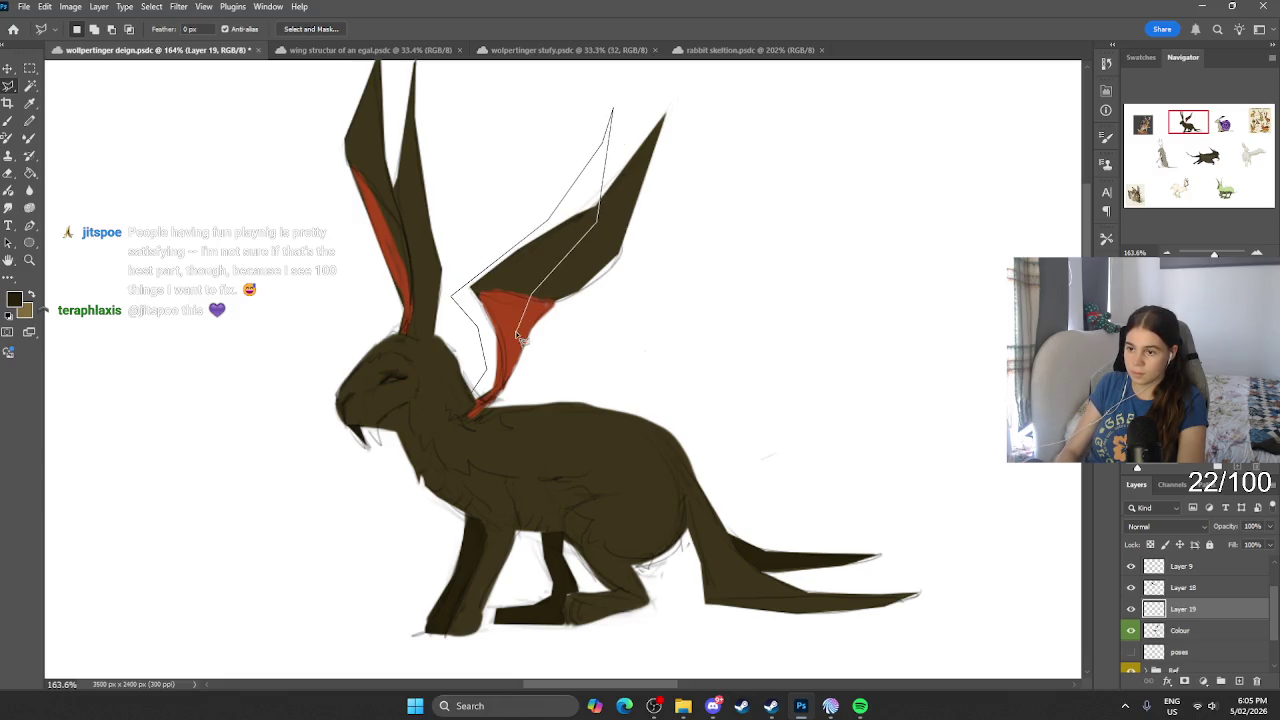
pyautogui.click(476, 404)
pyautogui.press('b')
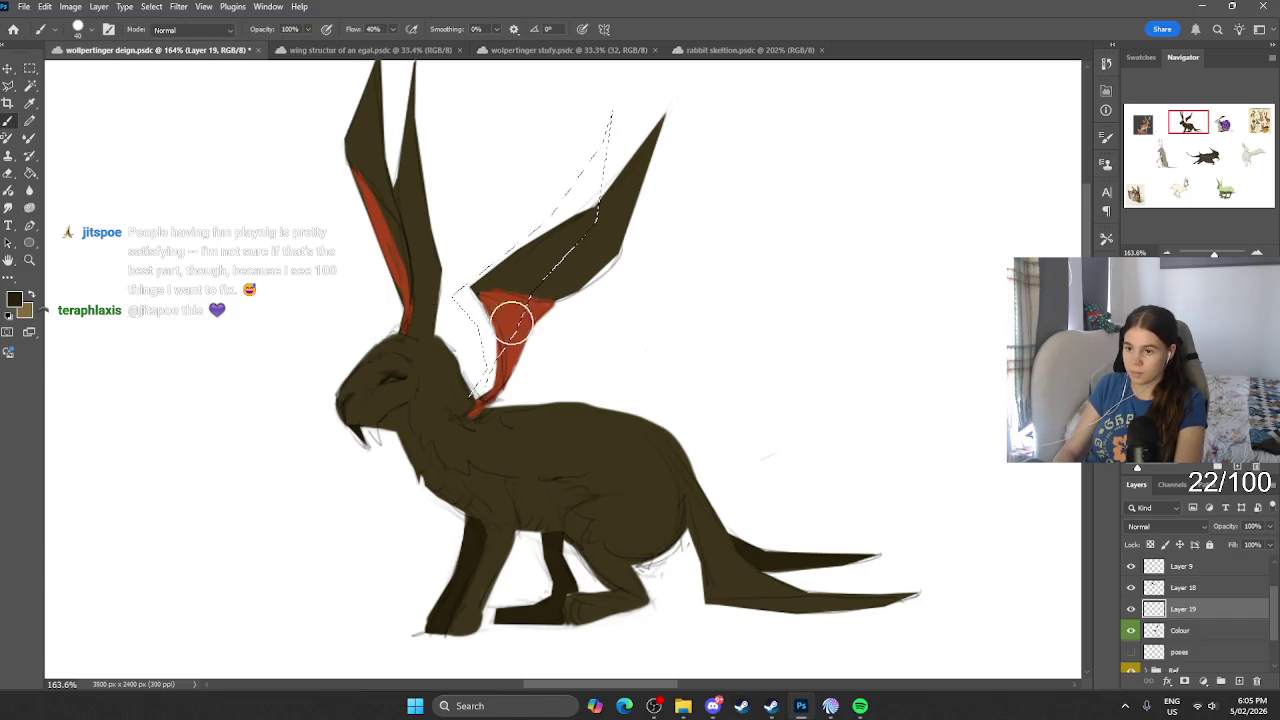
pyautogui.moveTo(511, 320); pyautogui.dragTo(590, 200)
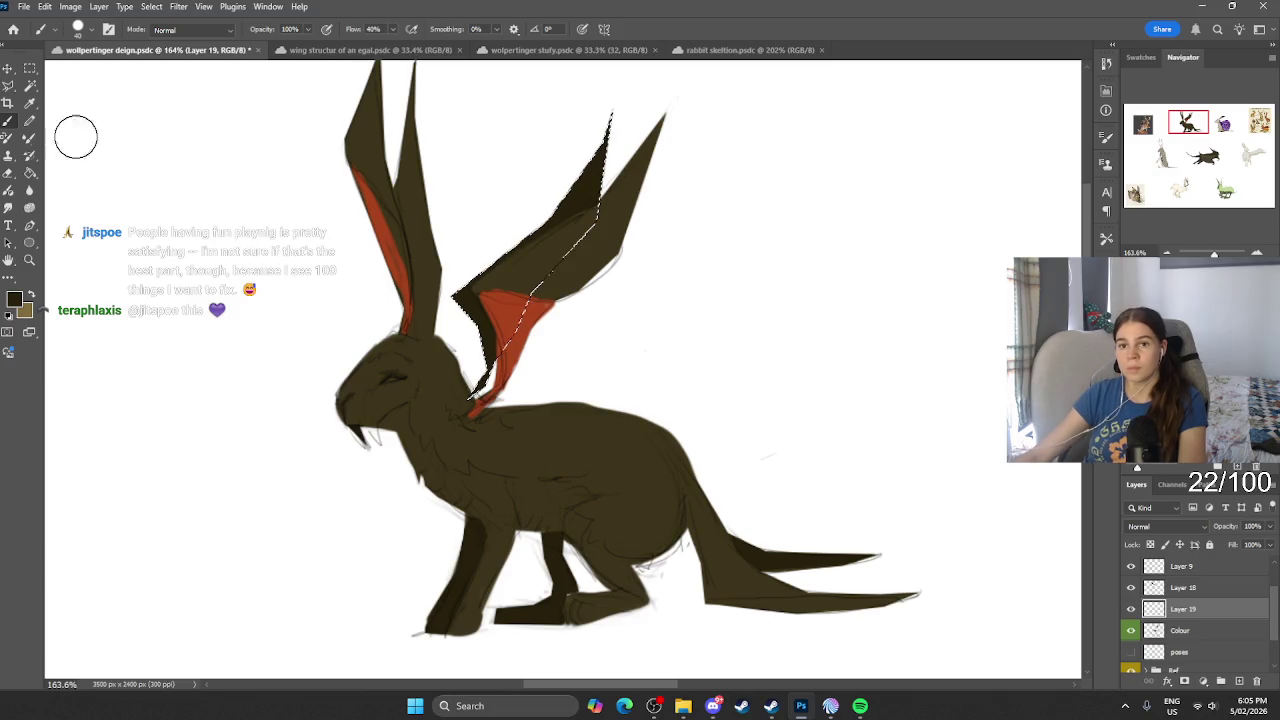
pyautogui.rightClick(8, 85)
pyautogui.click(60, 87)
pyautogui.hotkey('ctrl', 'd')
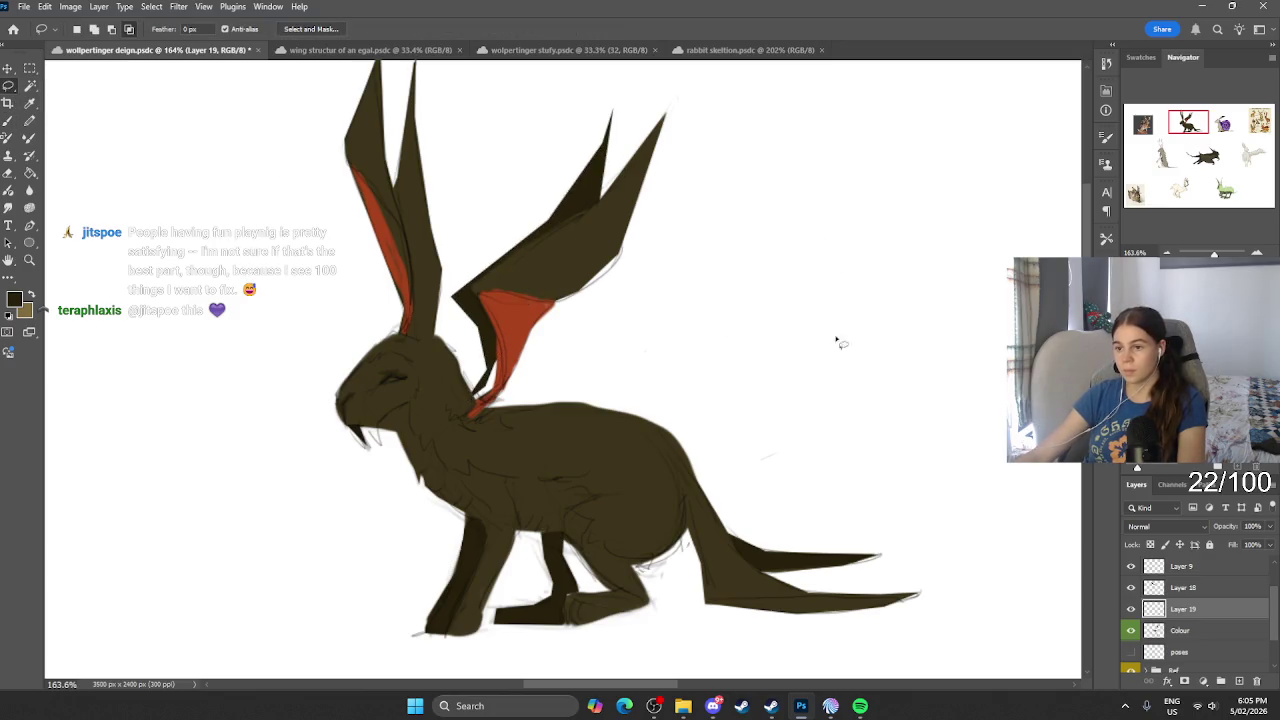
# Step: Merge the ear layer down into Colour and make Layer 18 active
pyautogui.hotkey('ctrl', 'e')
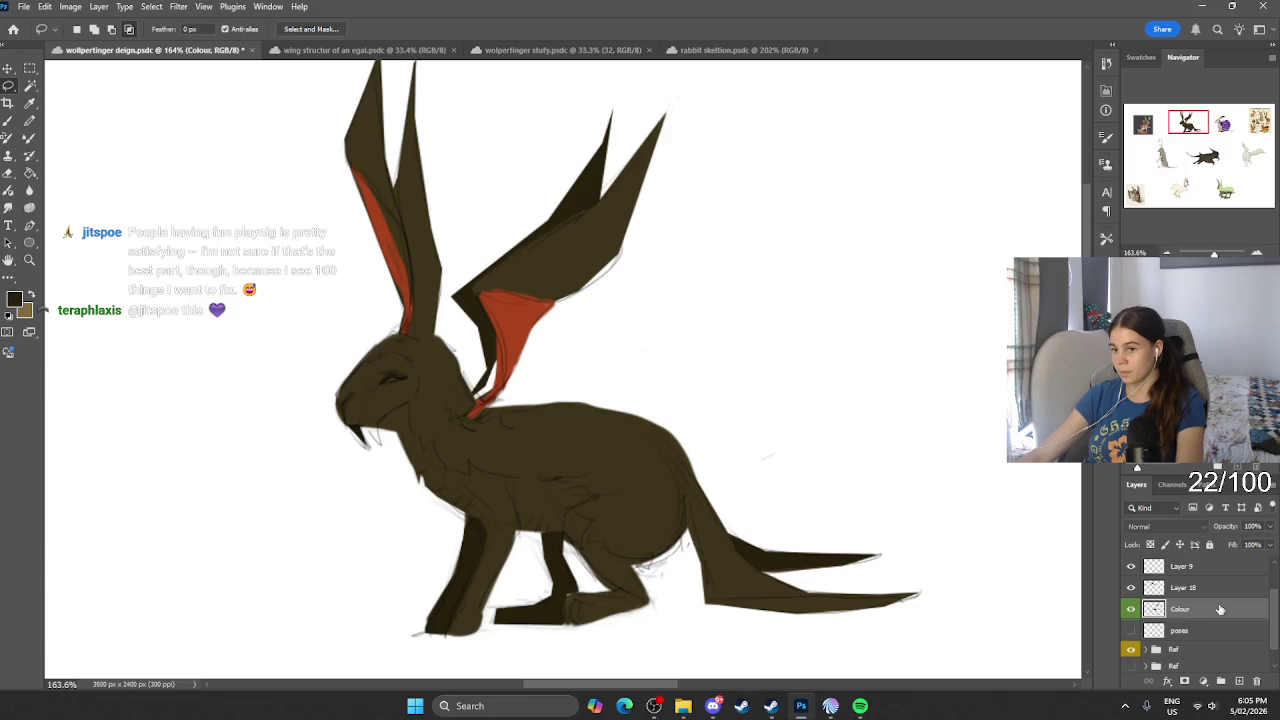
pyautogui.click(1131, 609)
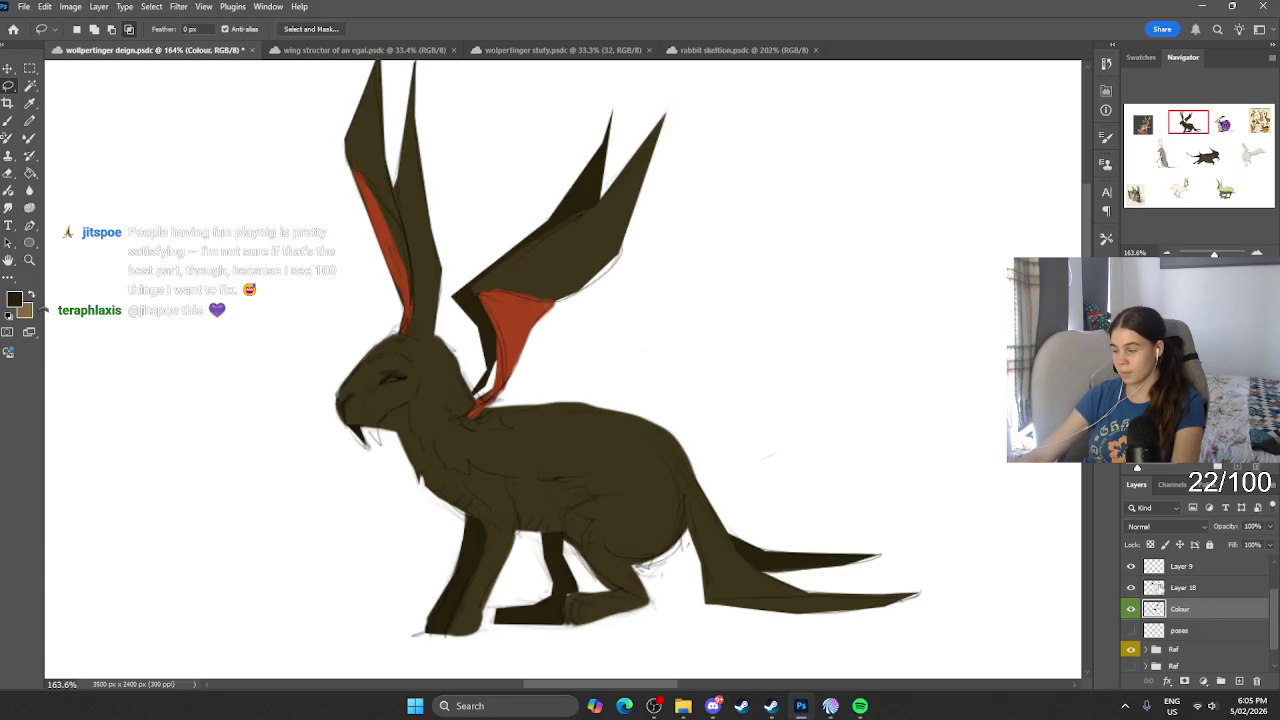
pyautogui.click(1183, 587)
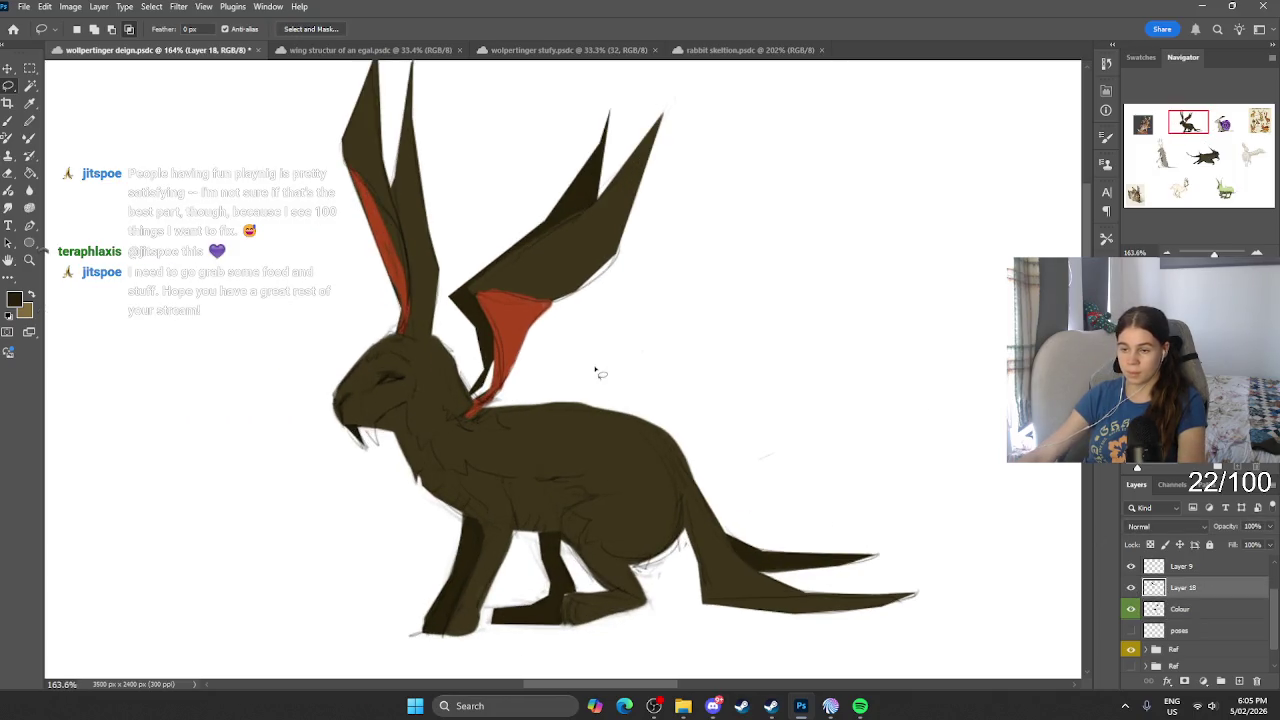
pyautogui.press('b')
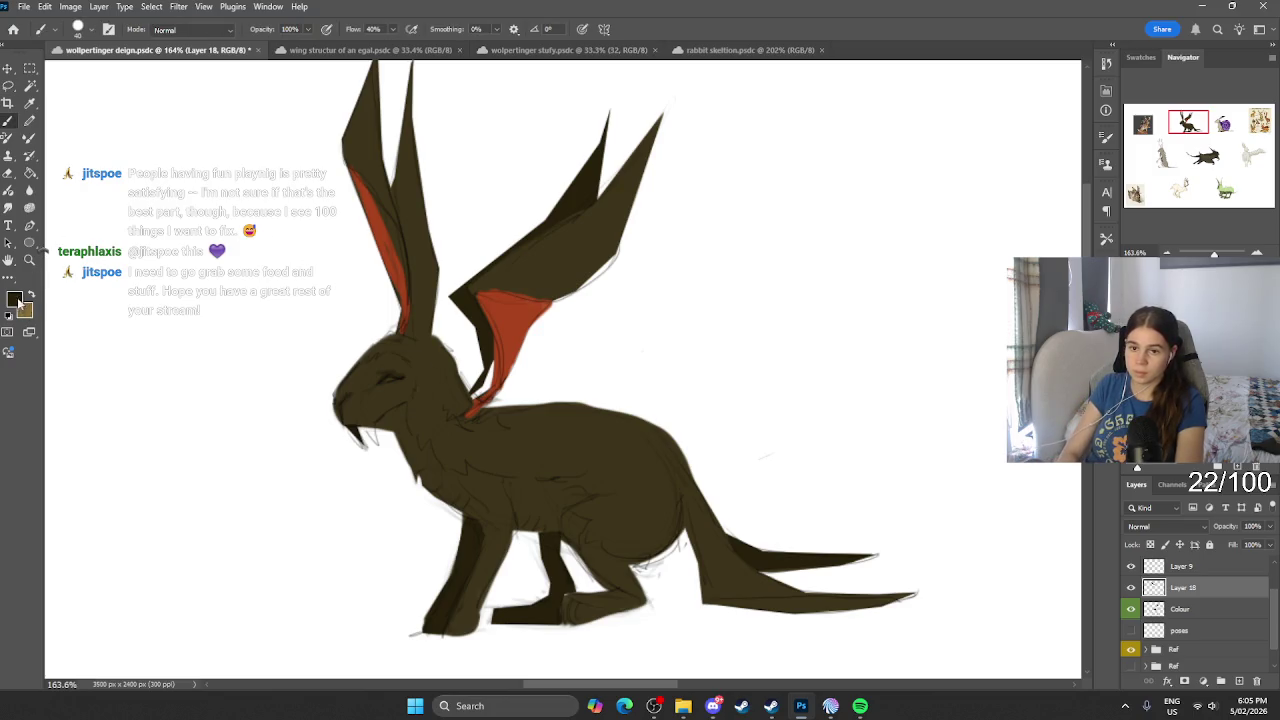
# Step: Sample the wing red, adjust it to b56546, and paint a patch down the throat
pyautogui.press('i')
pyautogui.click(515, 336)
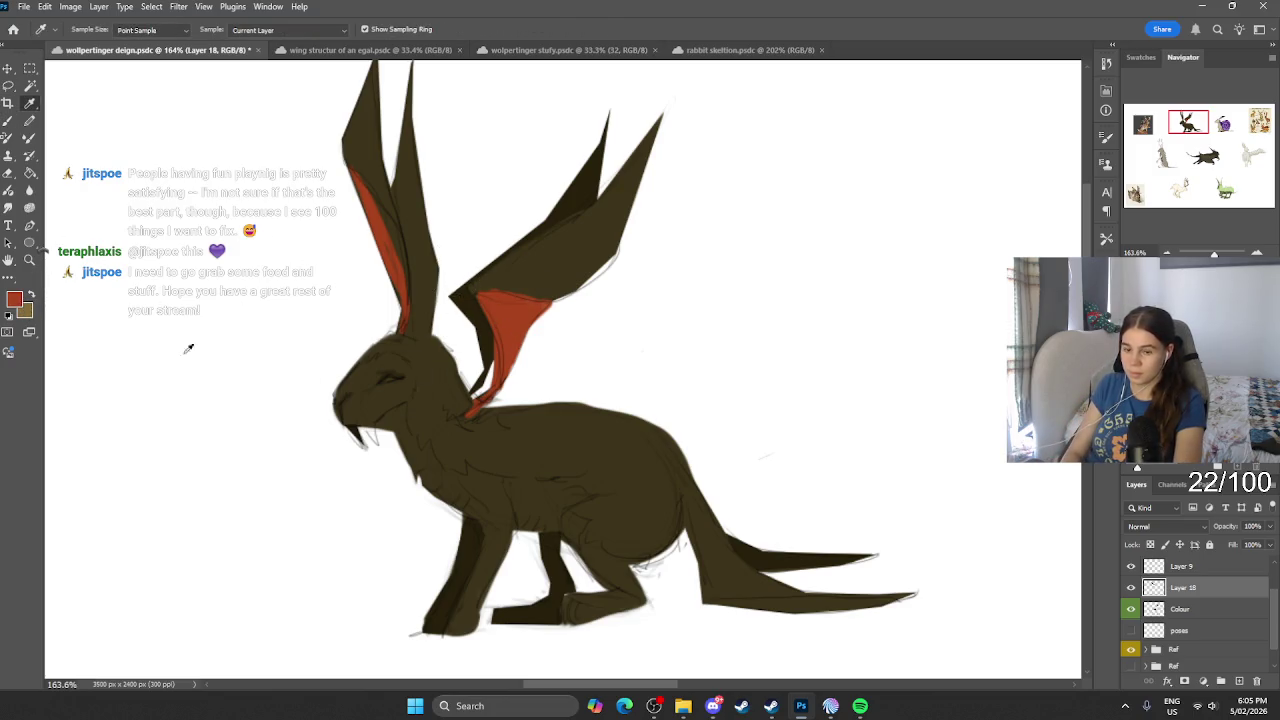
pyautogui.click(14, 299)
pyautogui.click(336, 506)
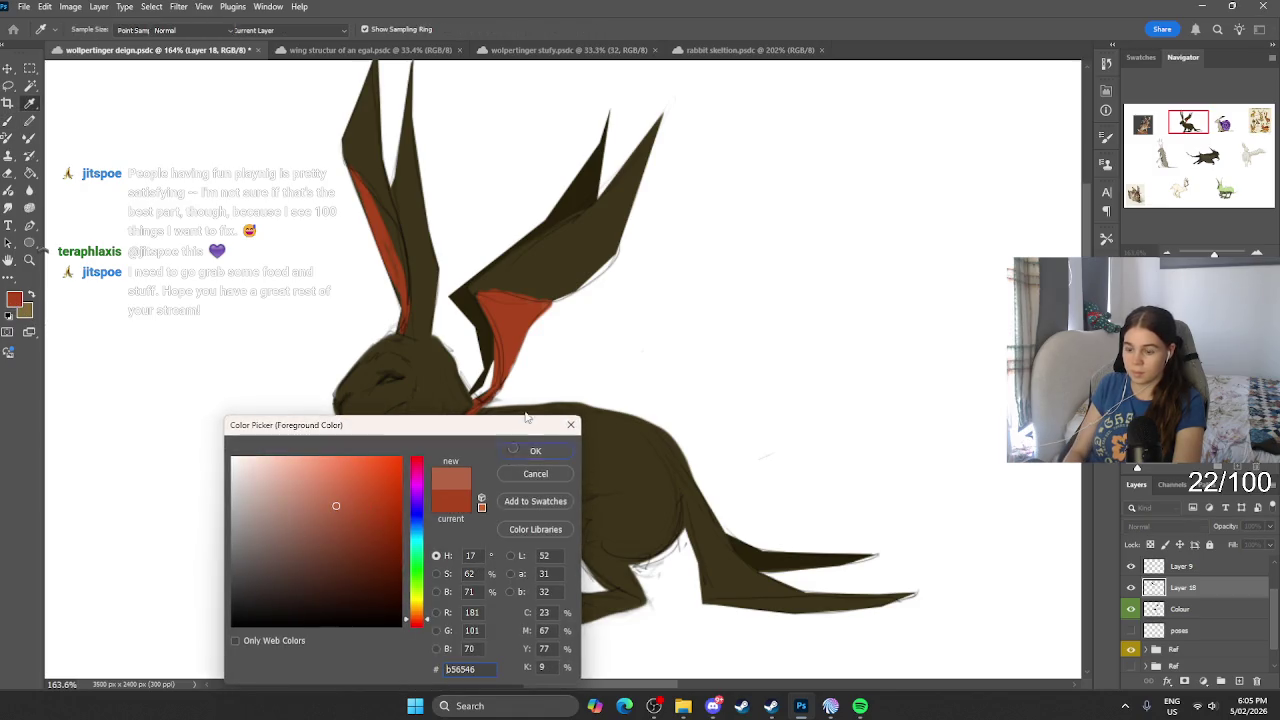
pyautogui.press('Return')
pyautogui.press('b')
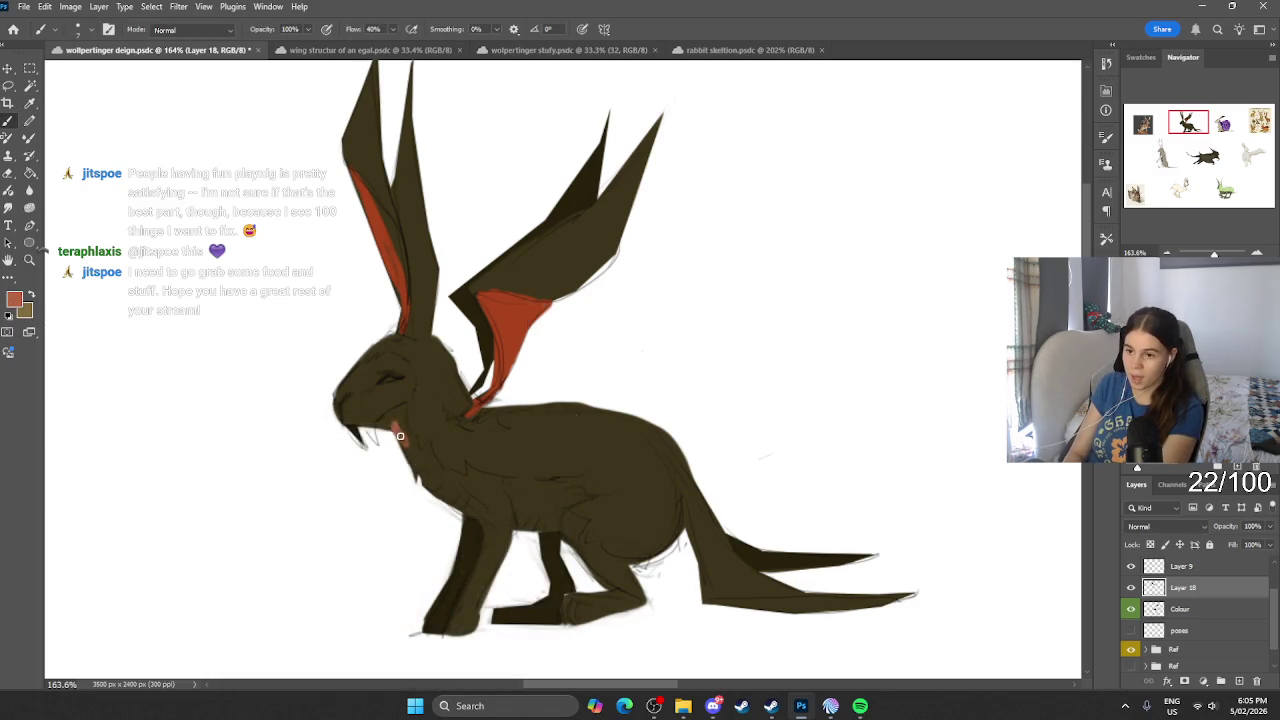
pyautogui.moveTo(409, 444); pyautogui.dragTo(446, 483)
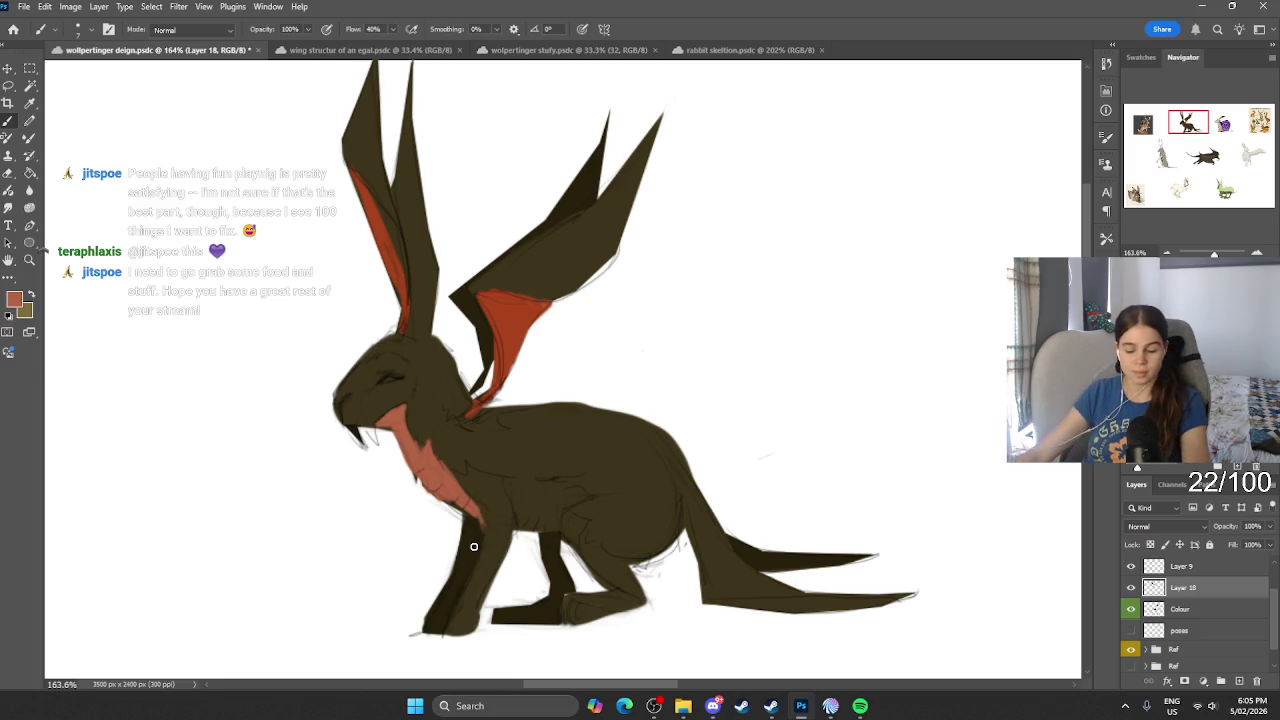
# Step: Zoom out to view the full design sheet, then zoom in on the dark winged hare
pyautogui.scroll(-2, 480, 530)
pyautogui.scroll(-3, 500, 500)
pyautogui.scroll(-2, 525, 463)
pyautogui.scroll(-1, 525, 463)
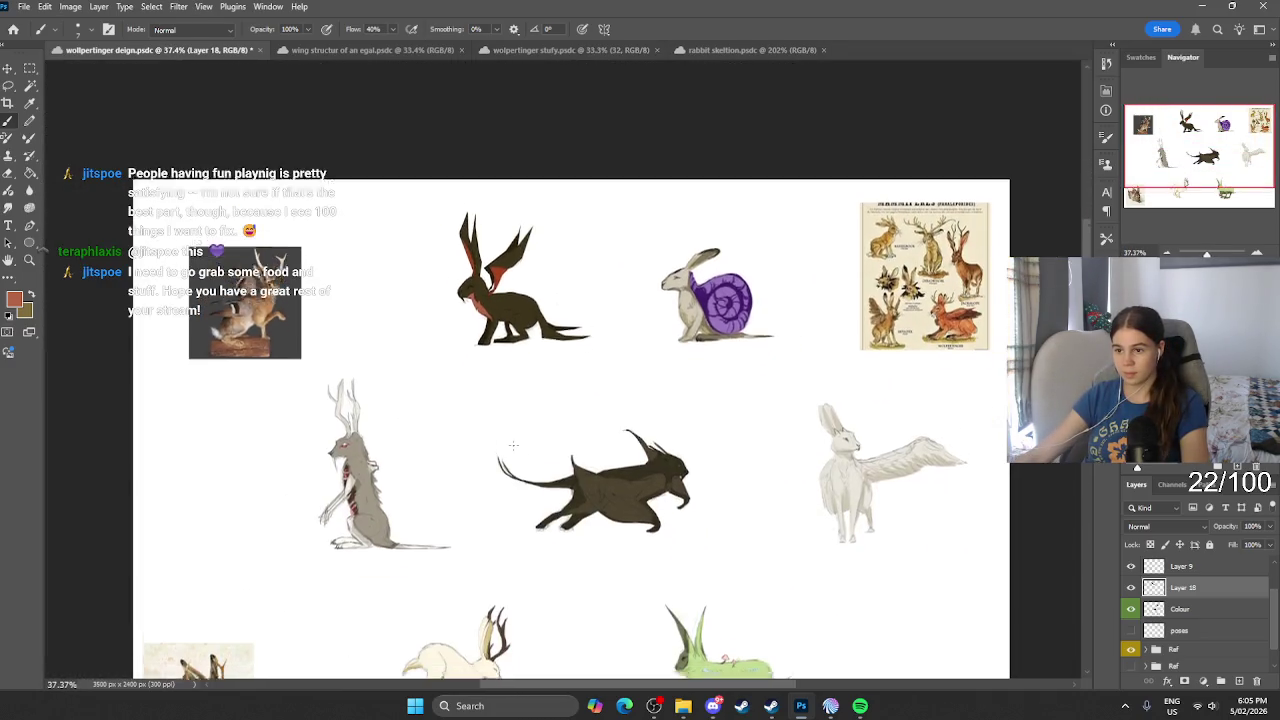
pyautogui.scroll(-2, 515, 430)
pyautogui.scroll(-2, 510, 400)
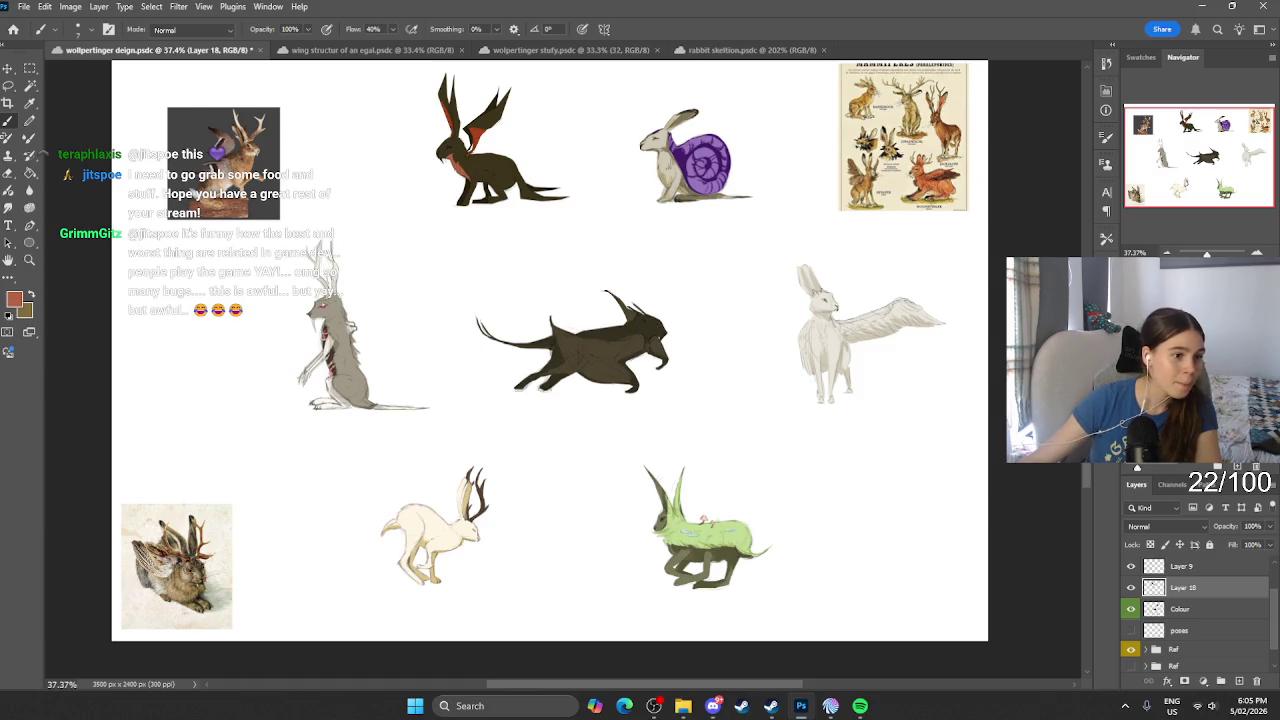
pyautogui.scroll(1, 346, 215)
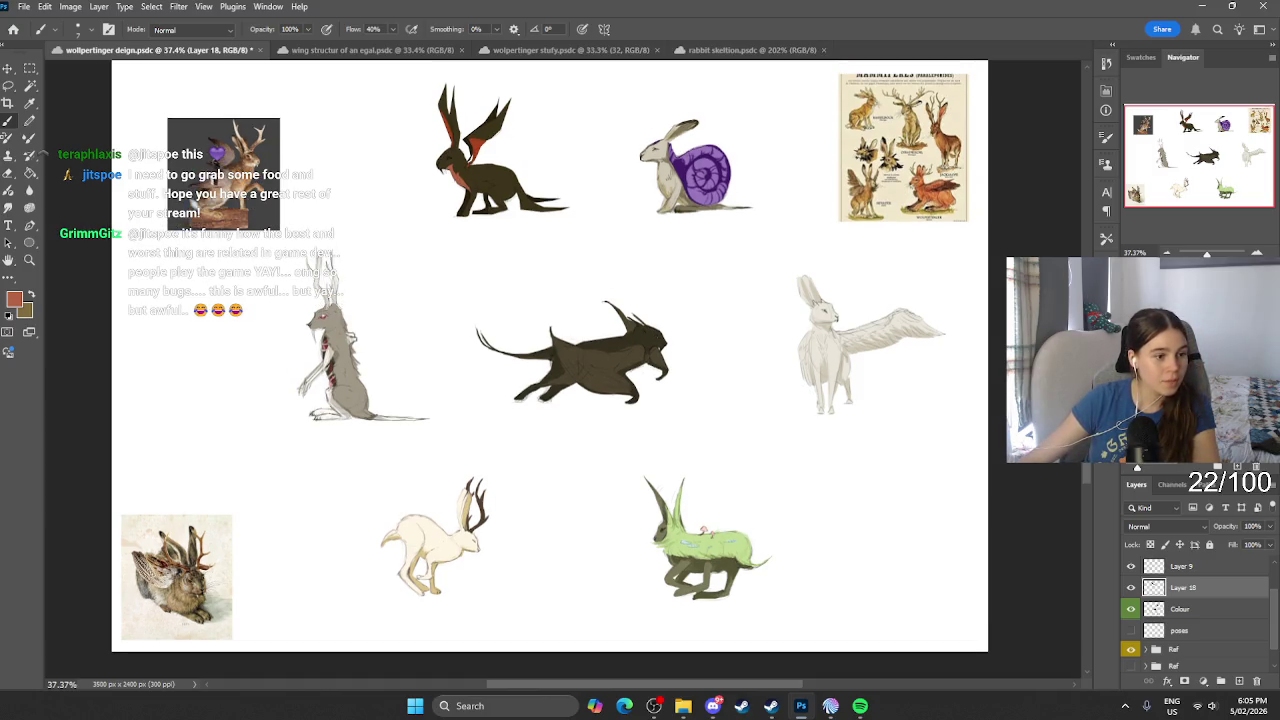
pyautogui.scroll(1, 133, 58)
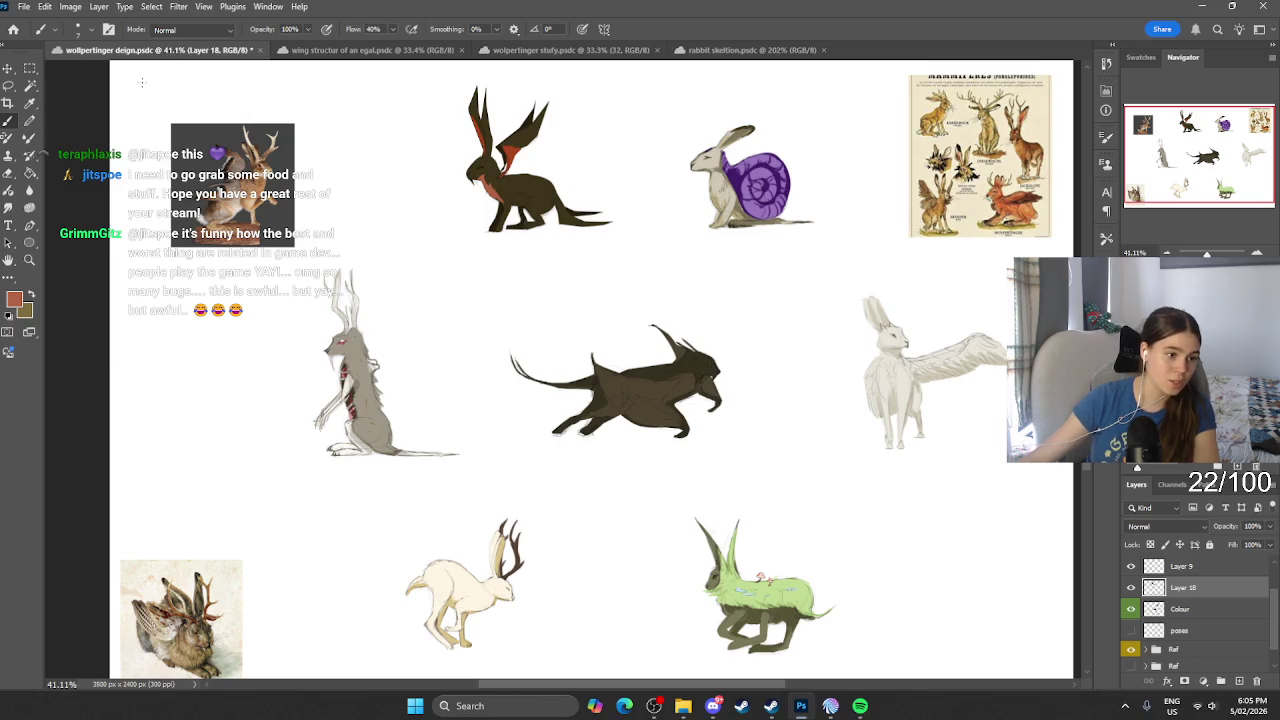
pyautogui.scroll(3, 150, 92)
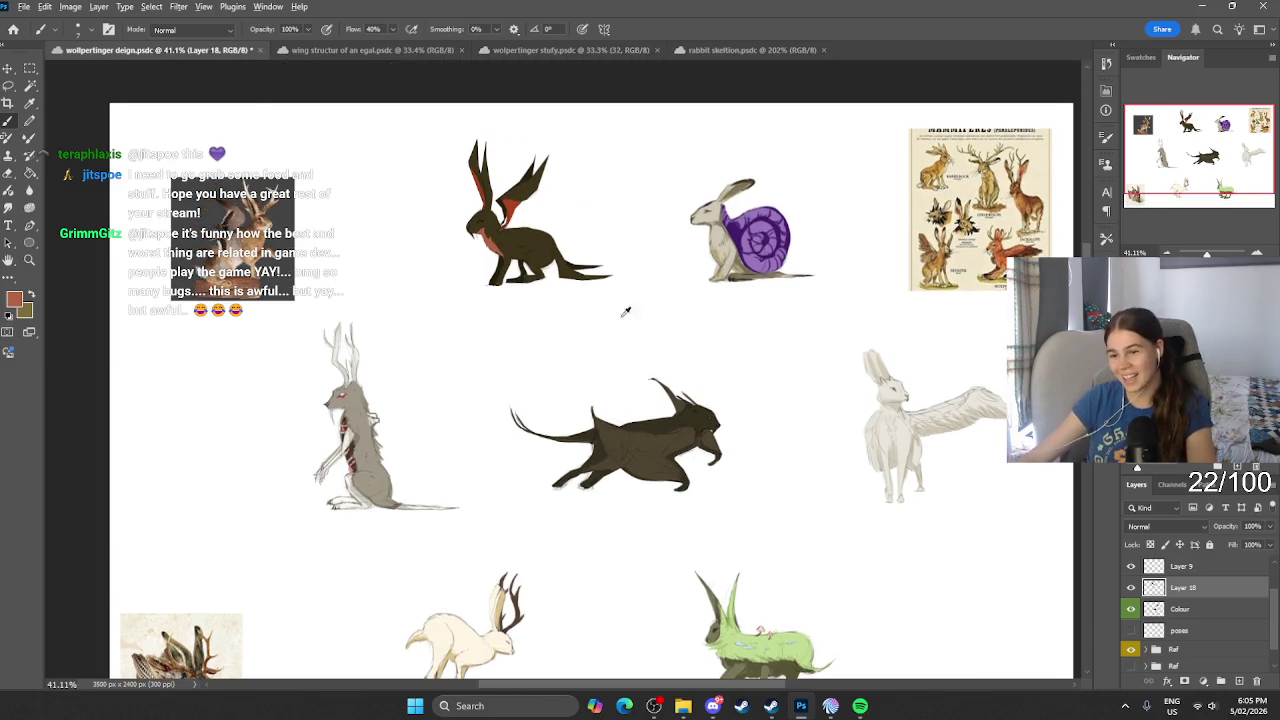
pyautogui.scroll(4, 626, 312)
pyautogui.scroll(2, 597, 80)
pyautogui.scroll(8, 600, 175)
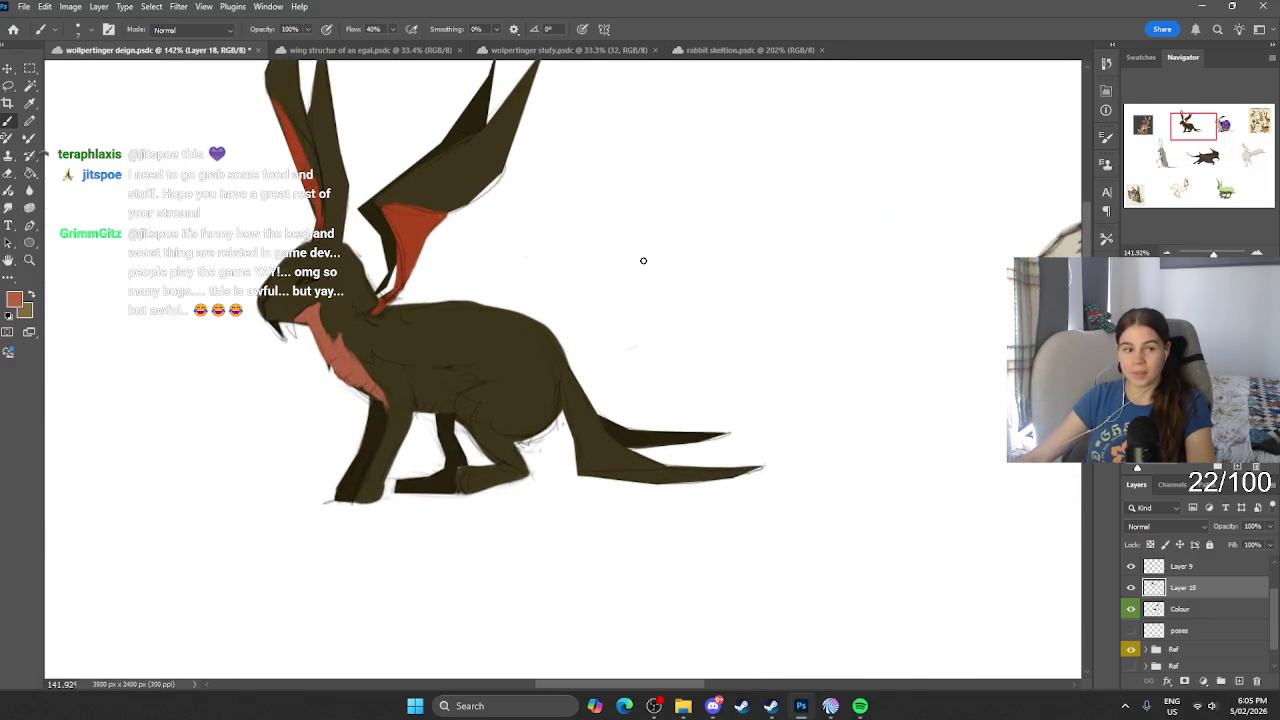
pyautogui.hscroll(1, 645, 268)
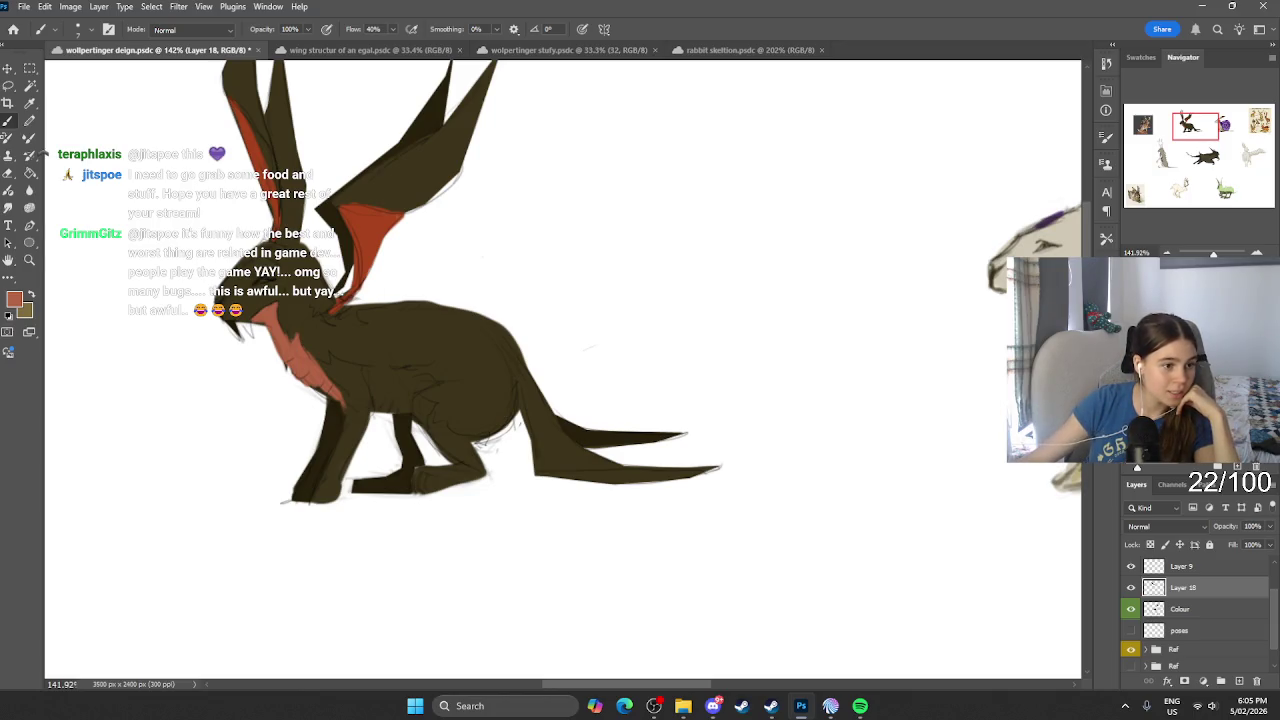
pyautogui.click(654, 706)
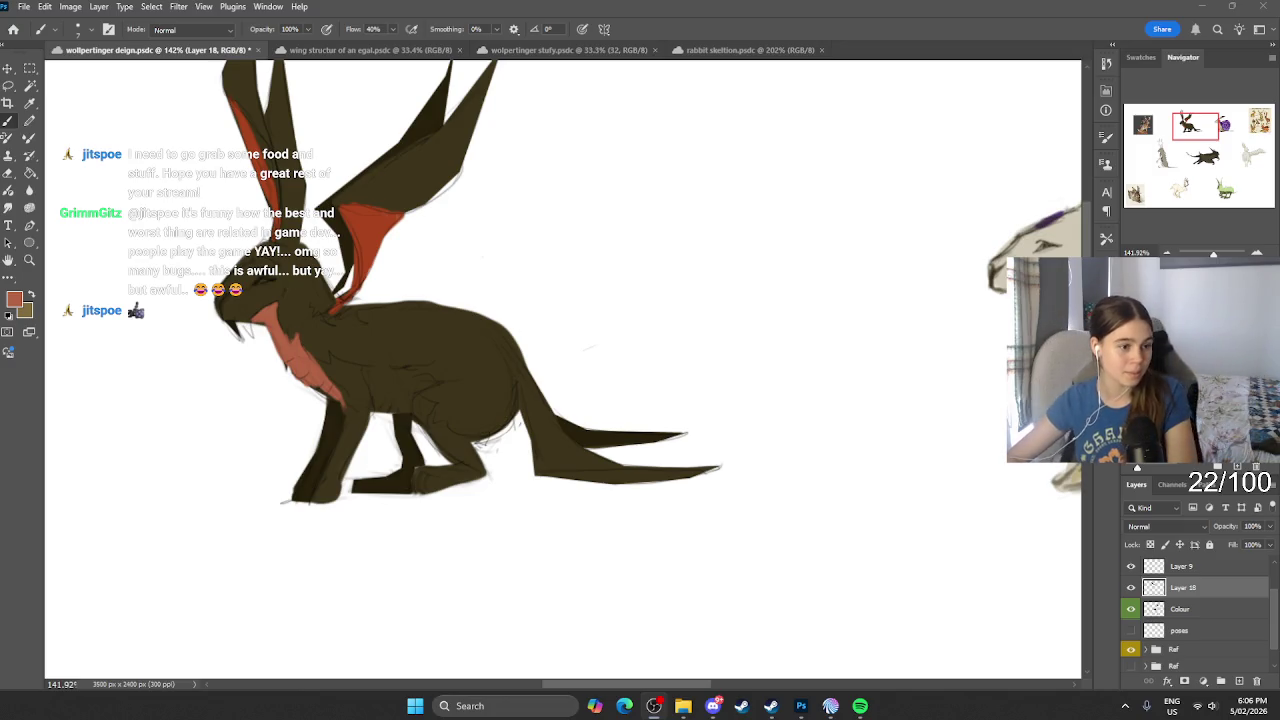
# Step: Paint red-orange onto the hare's chest, inner and left ear edges, and the underside of its tail
pyautogui.scroll(-3, 380, 410)
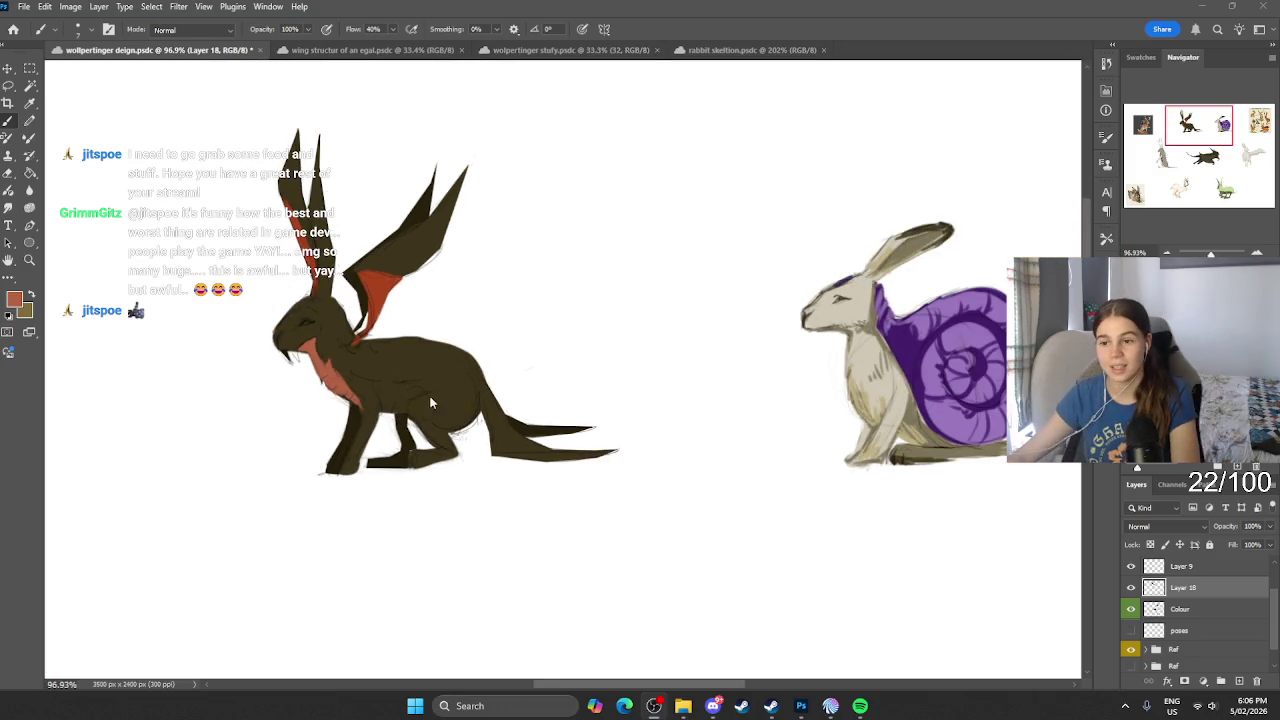
pyautogui.scroll(3, 397, 403)
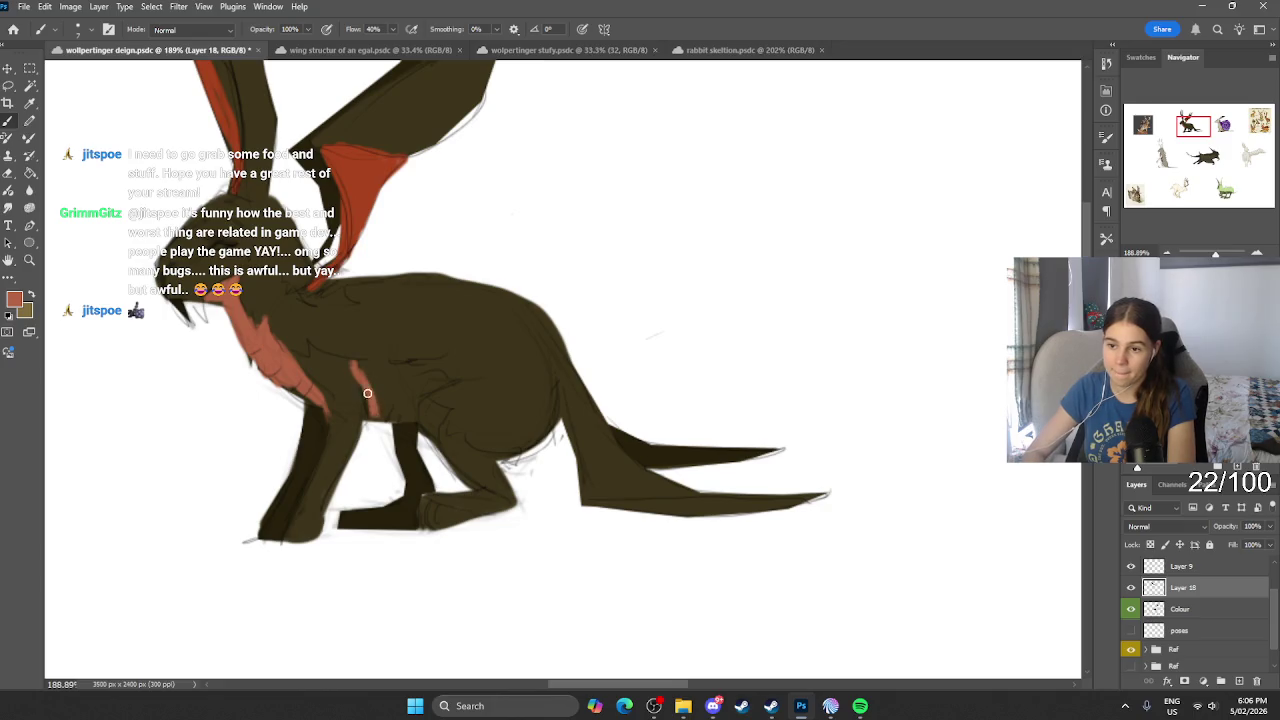
pyautogui.moveTo(373, 385); pyautogui.dragTo(357, 366)
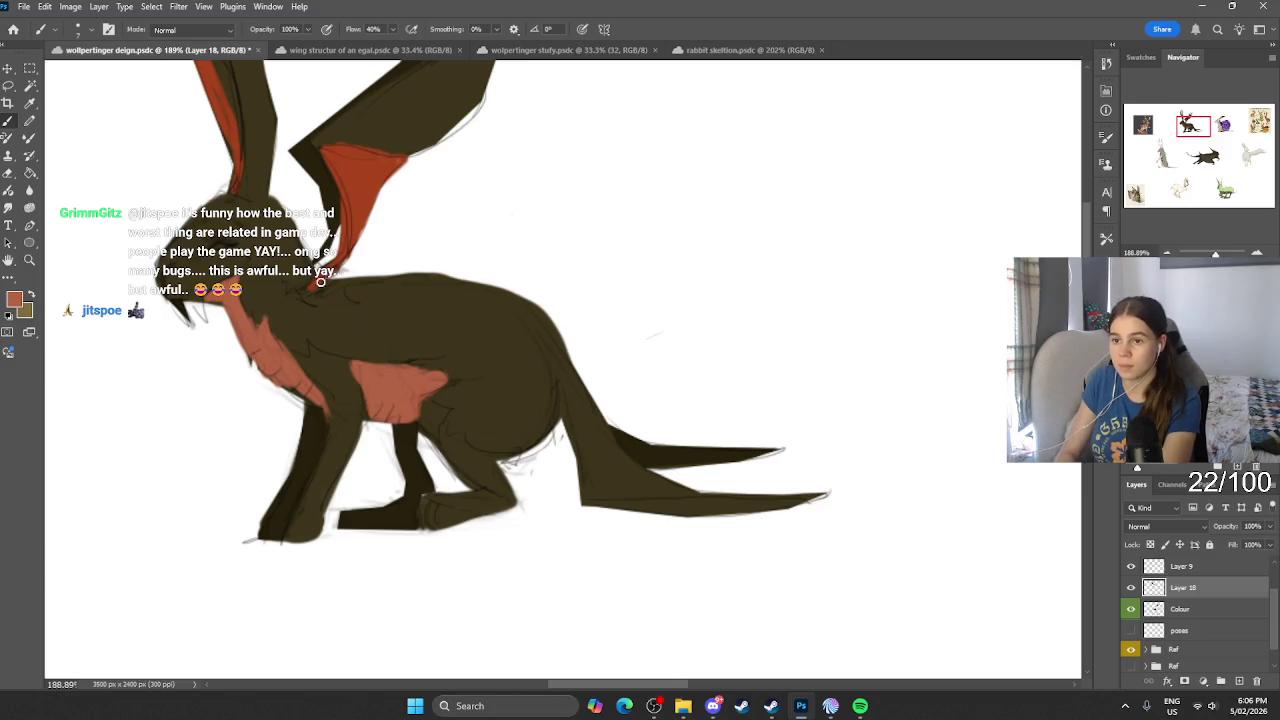
pyautogui.moveTo(360, 218)
pyautogui.mouseDown()
pyautogui.moveTo(345, 188)
pyautogui.moveTo(371, 171)
pyautogui.mouseUp()
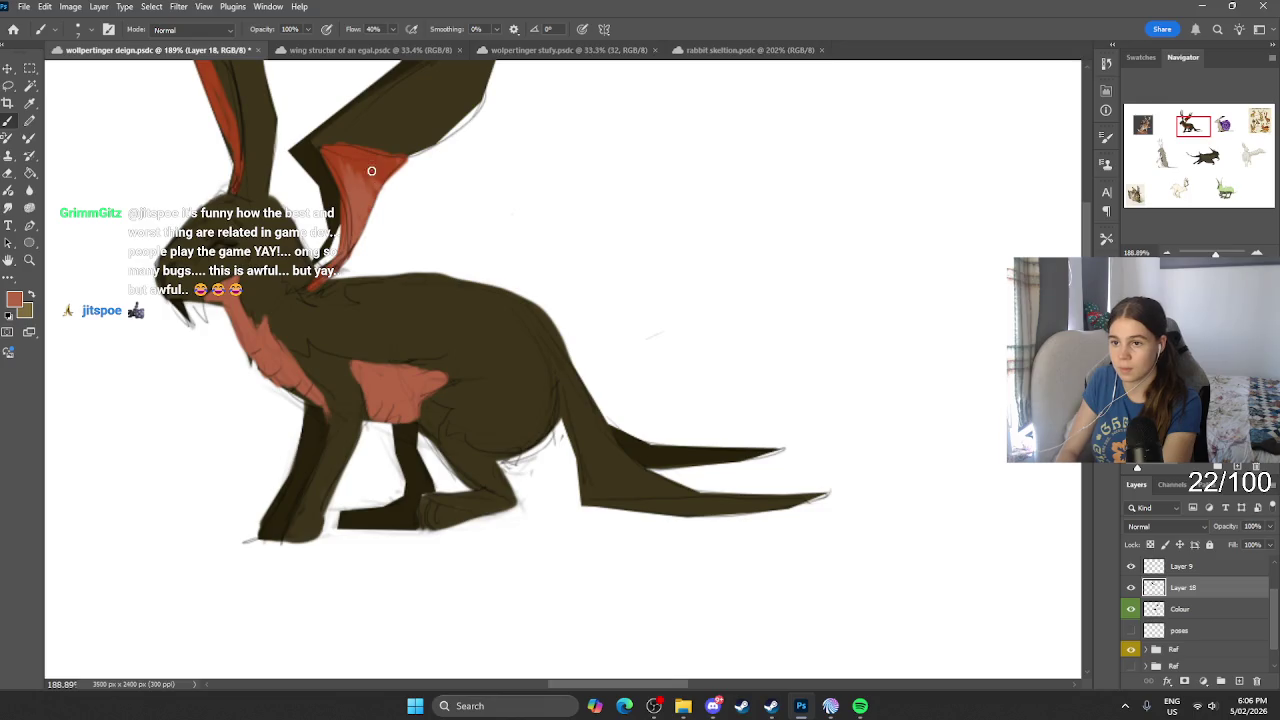
pyautogui.moveTo(238, 125); pyautogui.dragTo(232, 195)
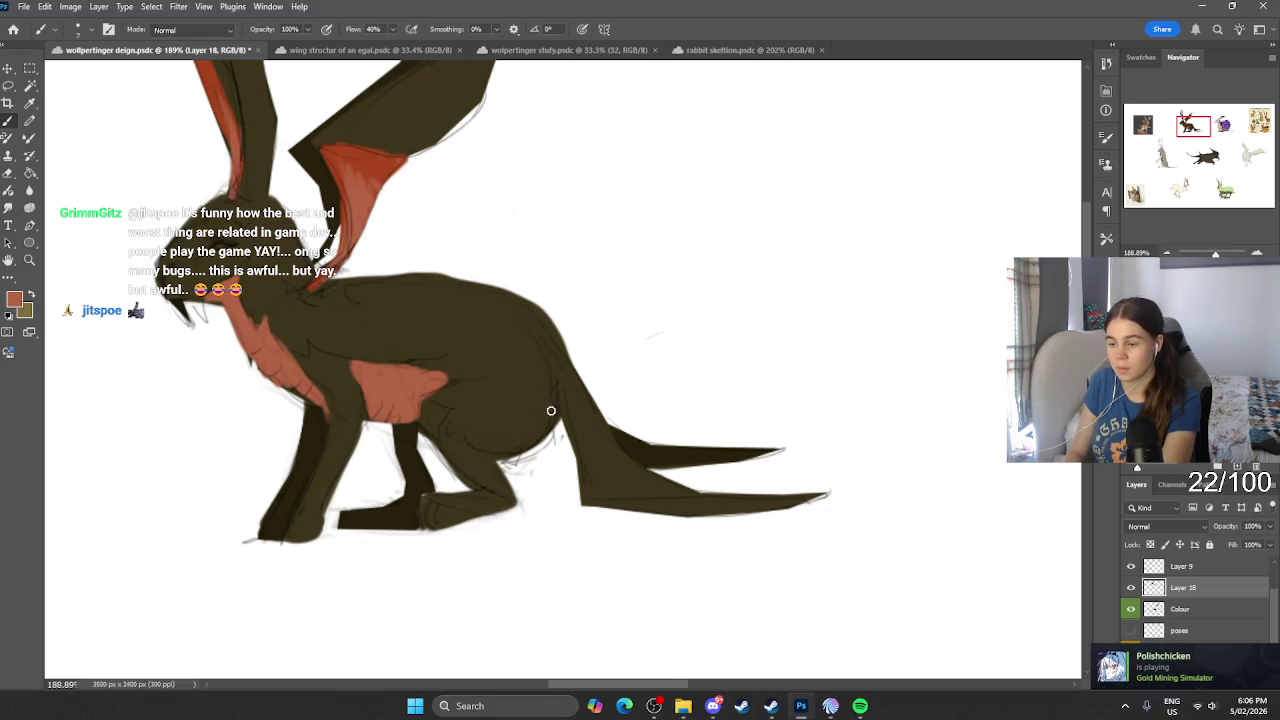
pyautogui.moveTo(614, 497); pyautogui.dragTo(810, 497)
pyautogui.scroll(-5, 589, 530)
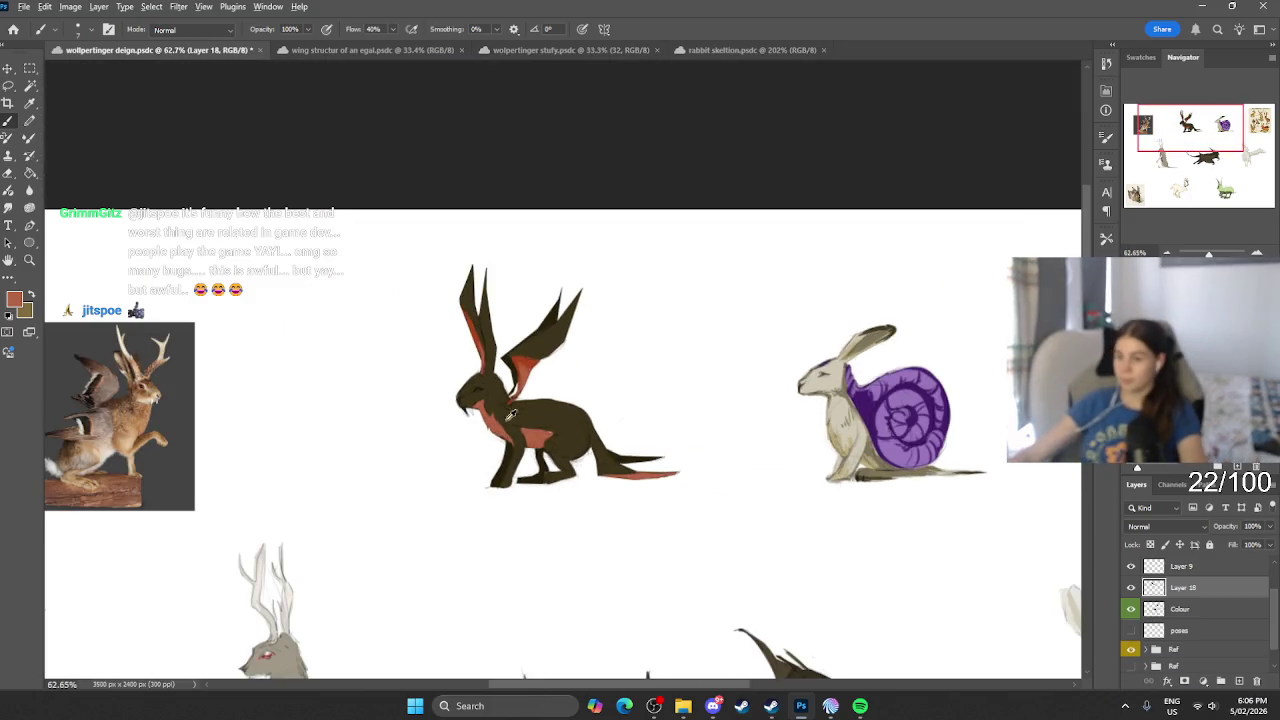
# Step: Switch to a pale pinkish-white and paint the hare's eye outline, muzzle and cheek
pyautogui.scroll(5, 609, 463)
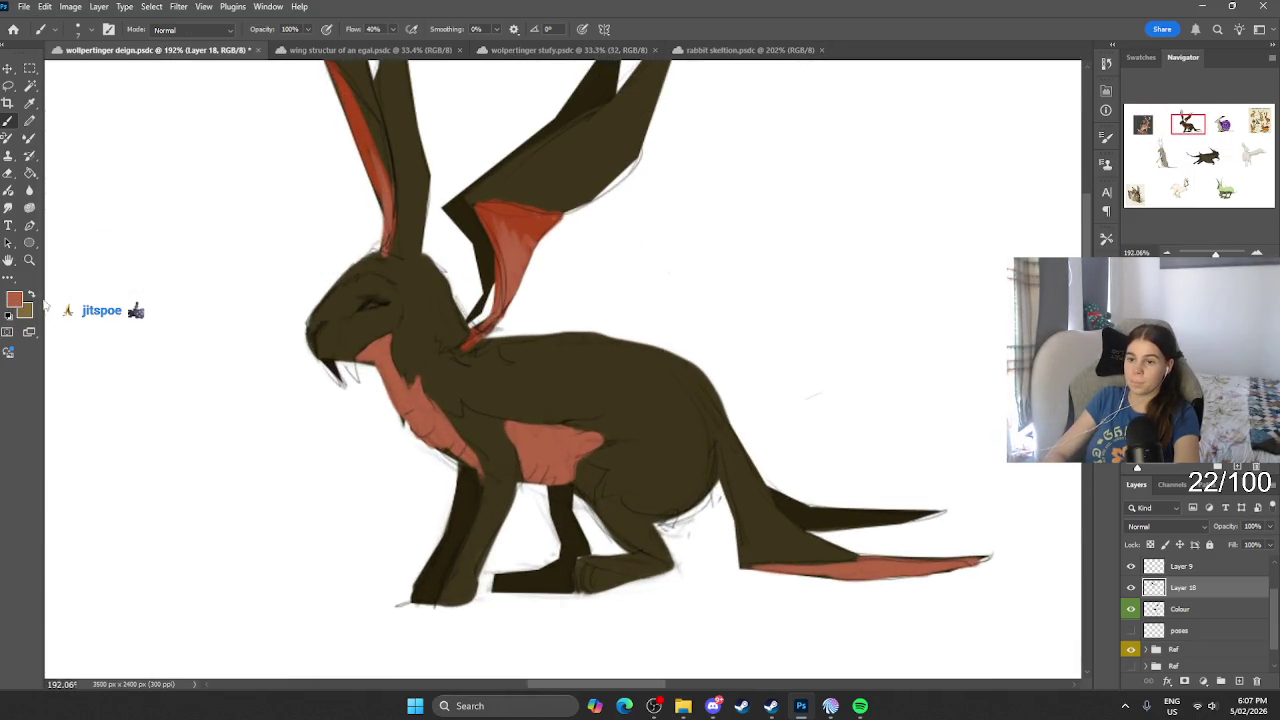
pyautogui.click(14, 298)
pyautogui.click(244, 475)
pyautogui.press('Return')
pyautogui.moveTo(382, 285); pyautogui.dragTo(389, 320)
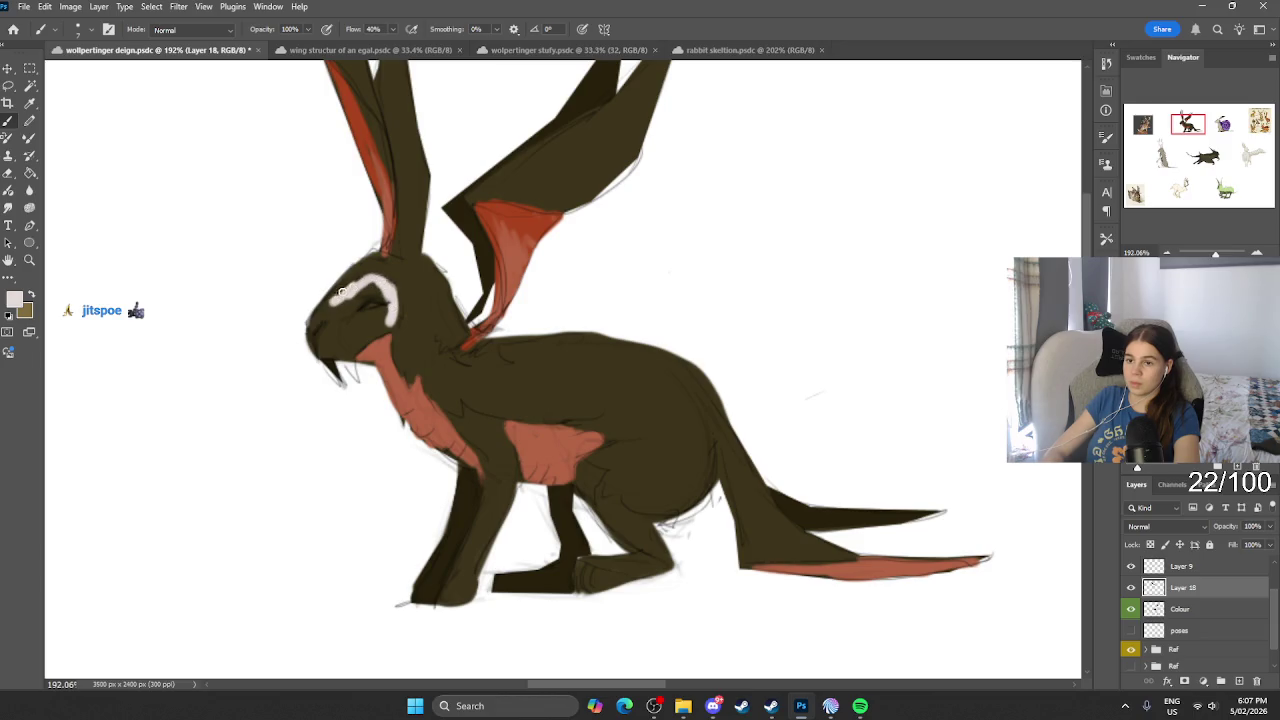
pyautogui.moveTo(329, 313)
pyautogui.mouseDown()
pyautogui.moveTo(372, 289)
pyautogui.moveTo(340, 330)
pyautogui.mouseUp()
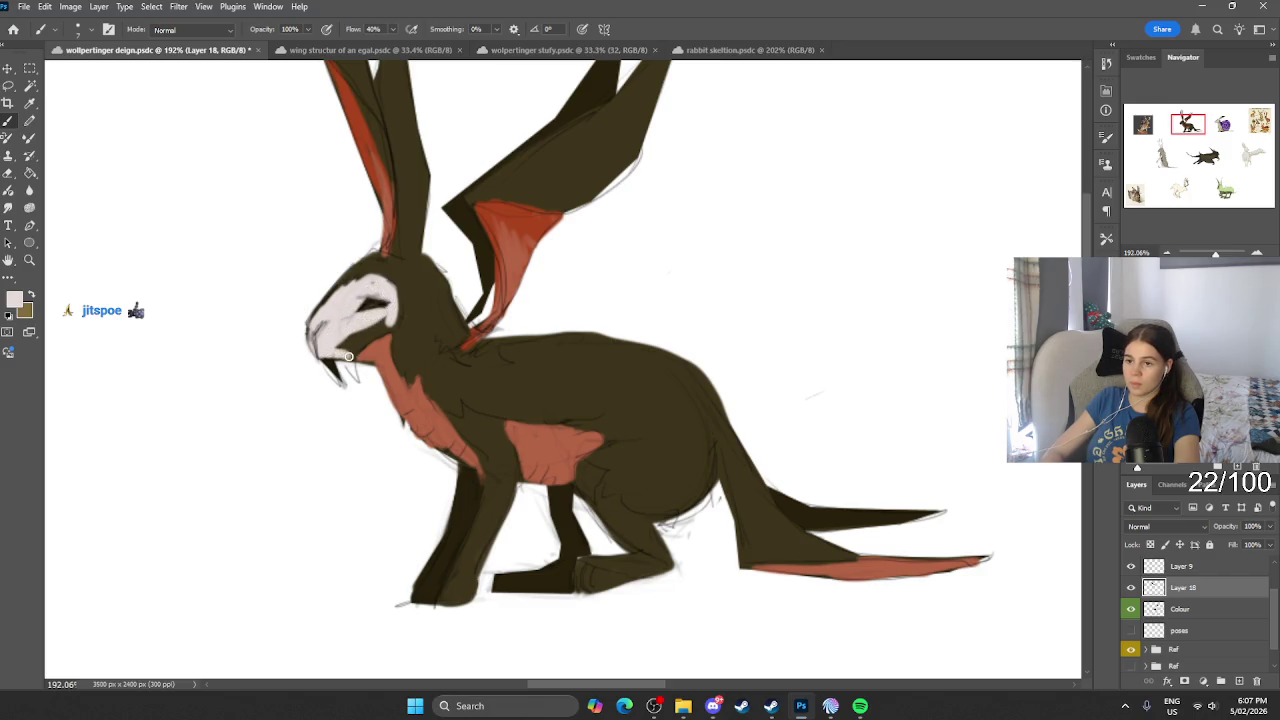
pyautogui.moveTo(355, 346); pyautogui.dragTo(389, 325)
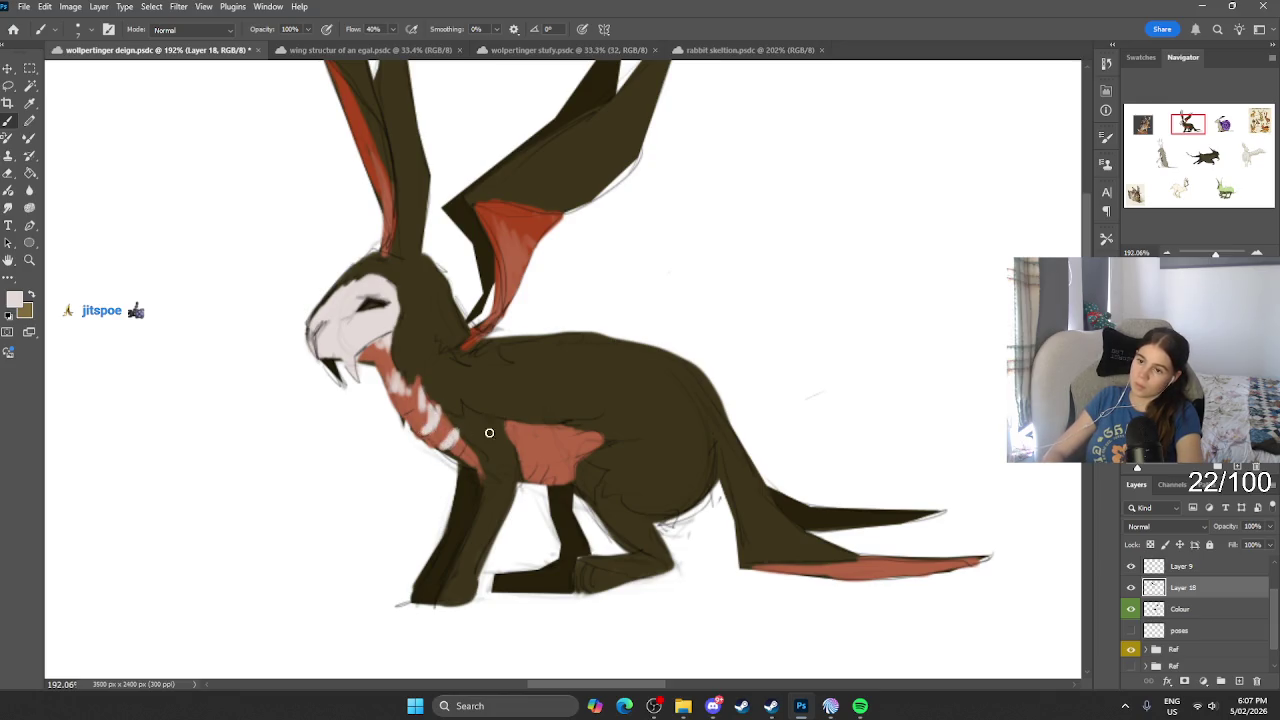
# Step: Add pale highlights across the red chest, the inner wing edge and the top of the tail
pyautogui.moveTo(531, 433); pyautogui.dragTo(543, 433)
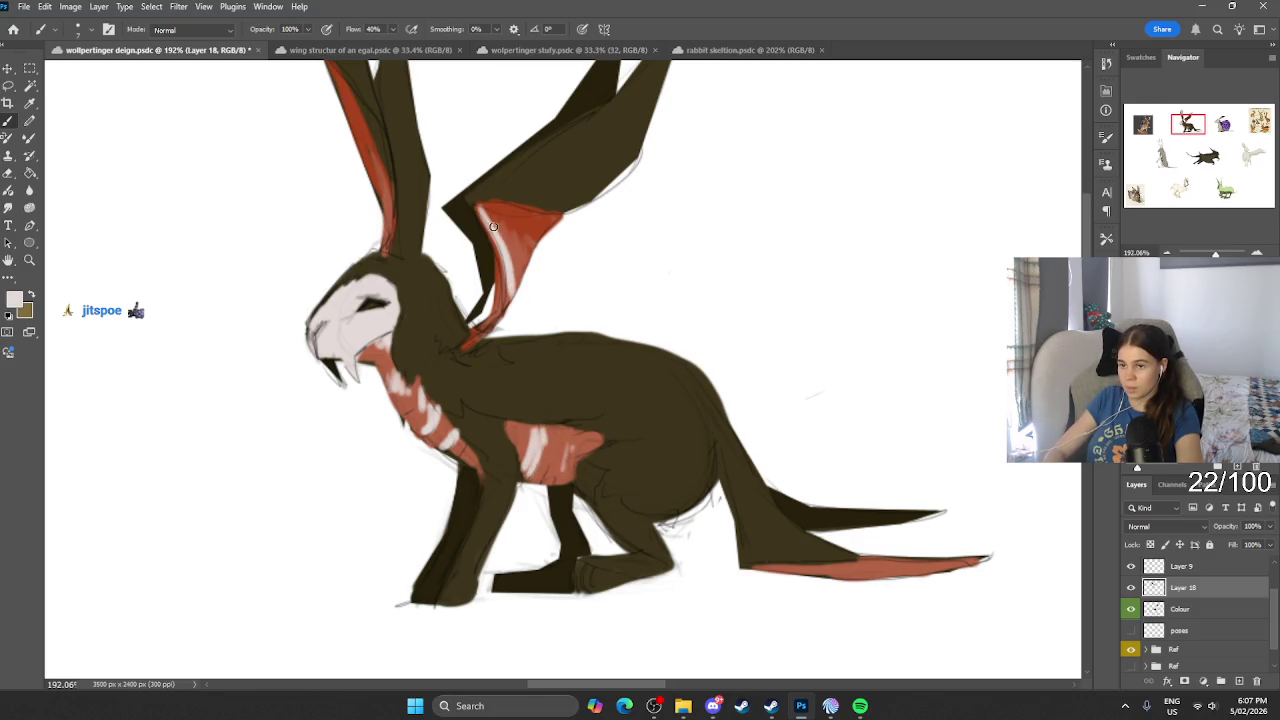
pyautogui.moveTo(485, 212); pyautogui.dragTo(500, 318)
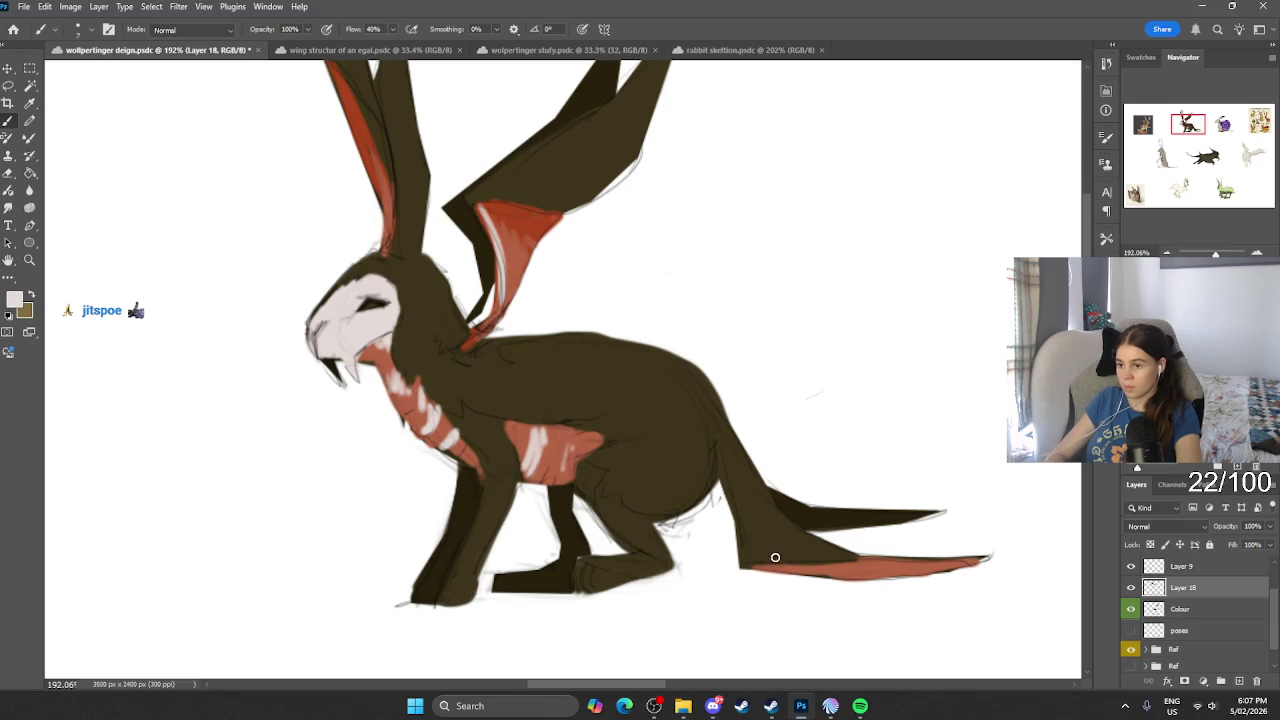
pyautogui.moveTo(775, 557); pyautogui.dragTo(861, 543)
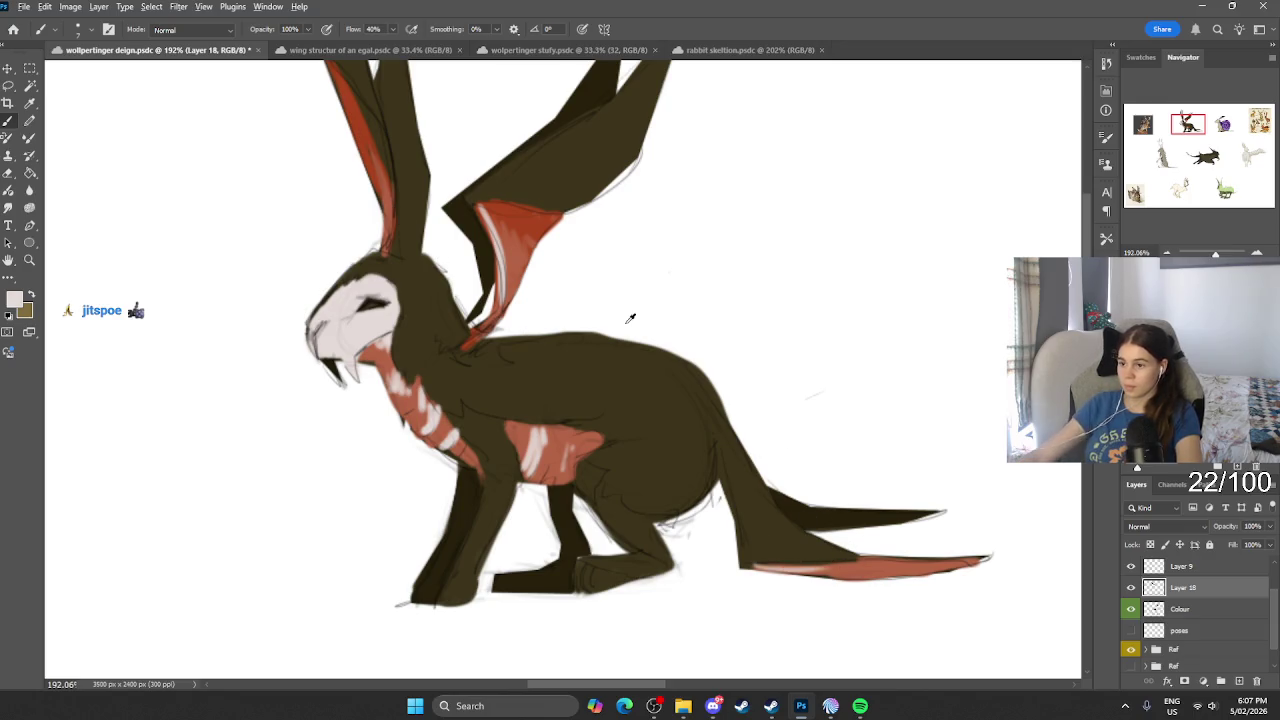
pyautogui.scroll(-5, 615, 270)
# Step: Save the design sheet through File > Save
pyautogui.scroll(-2, 615, 270)
pyautogui.scroll(1, 590, 280)
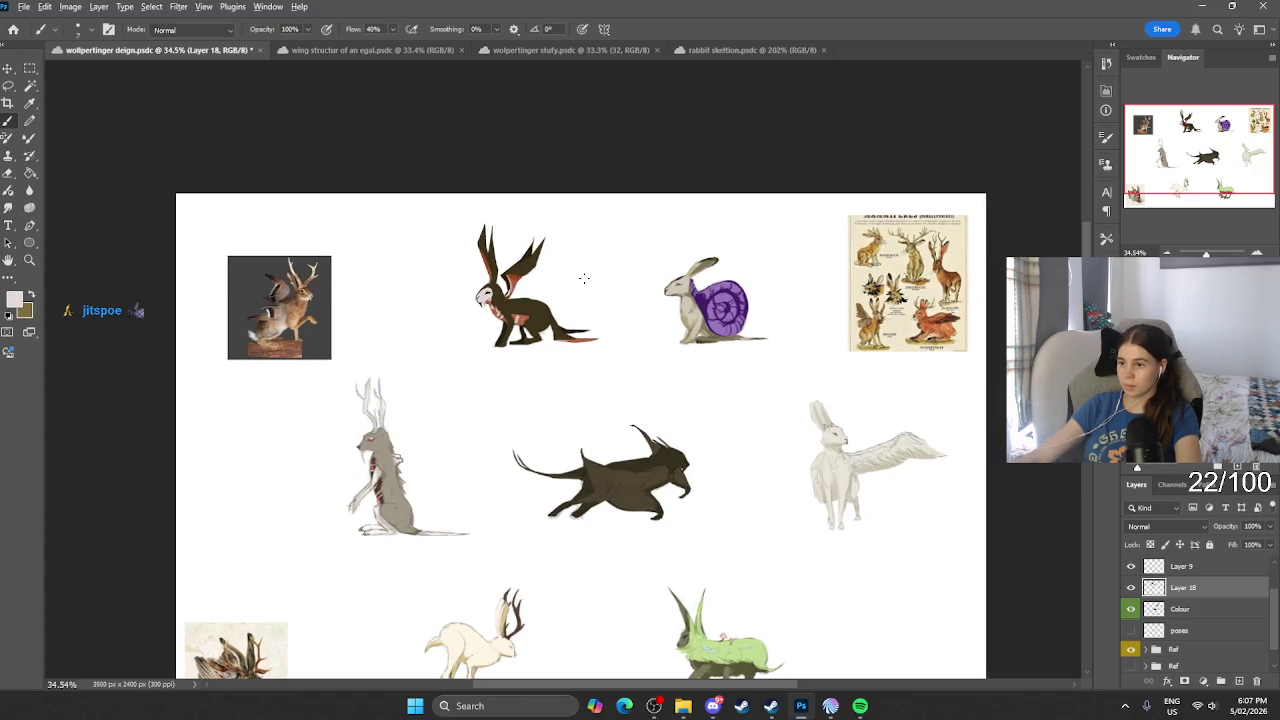
pyautogui.scroll(1, 600, 290)
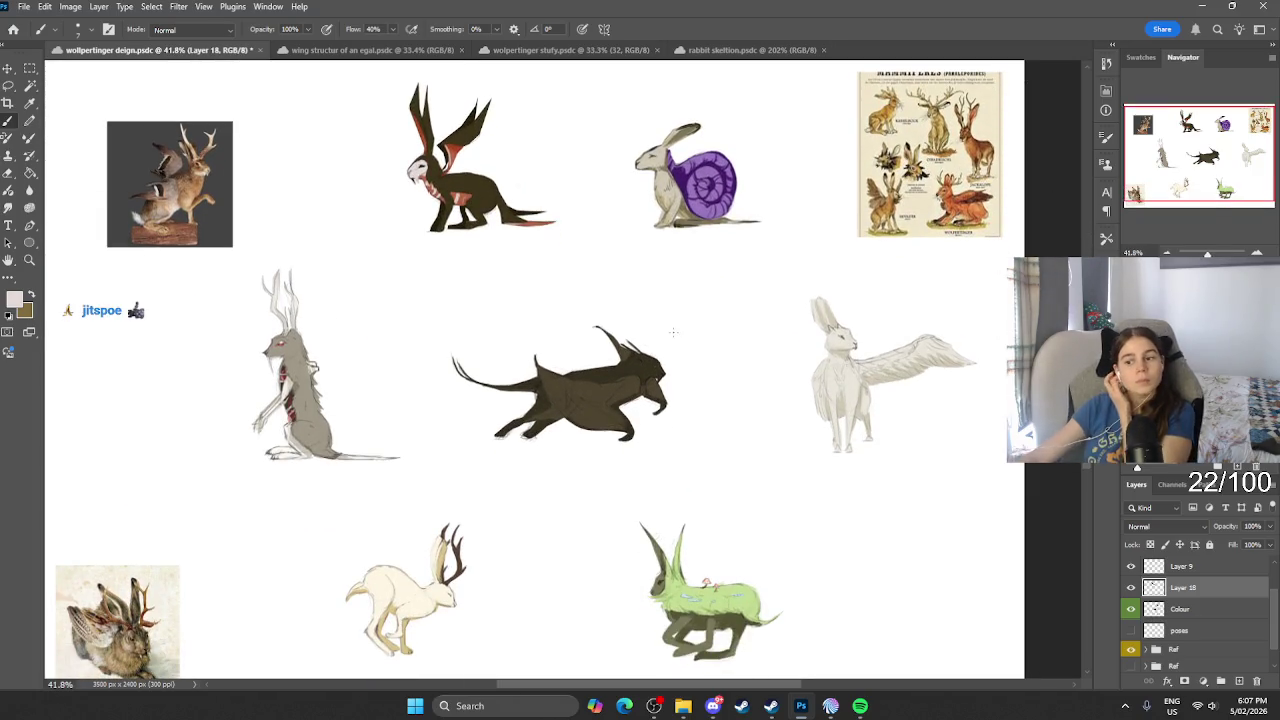
pyautogui.scroll(-1, 674, 332)
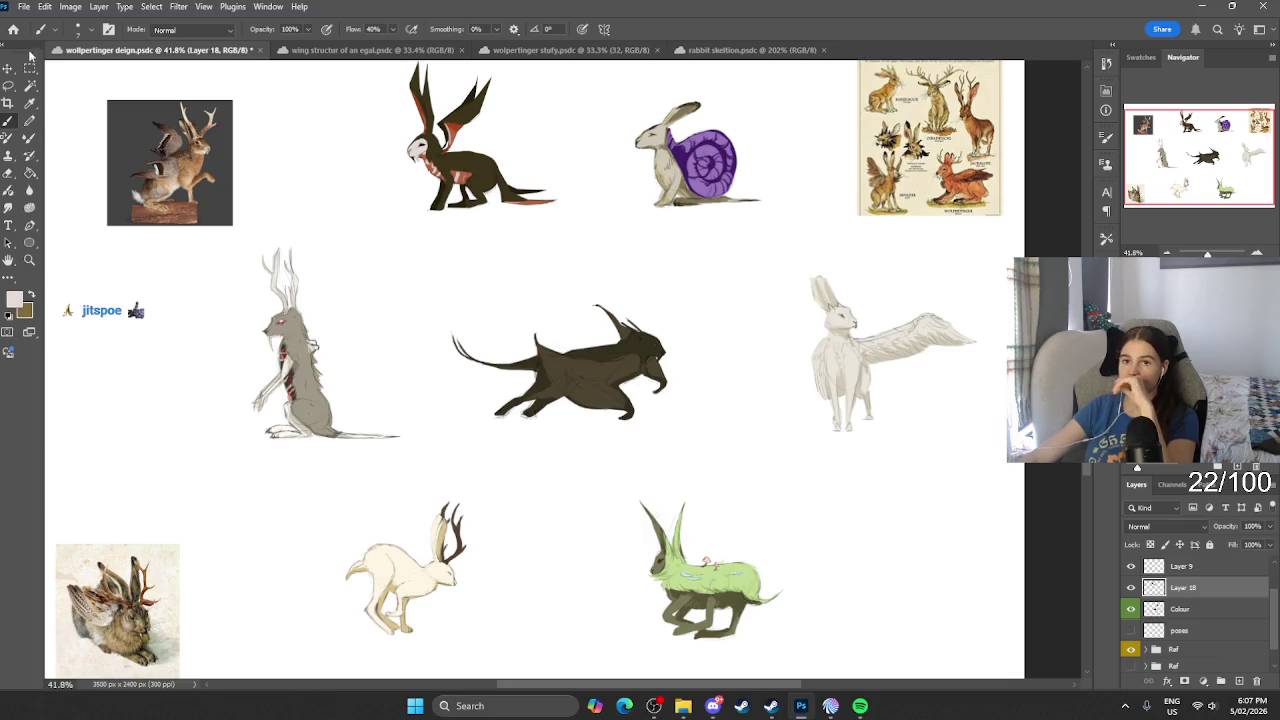
pyautogui.click(23, 6)
pyautogui.click(45, 157)
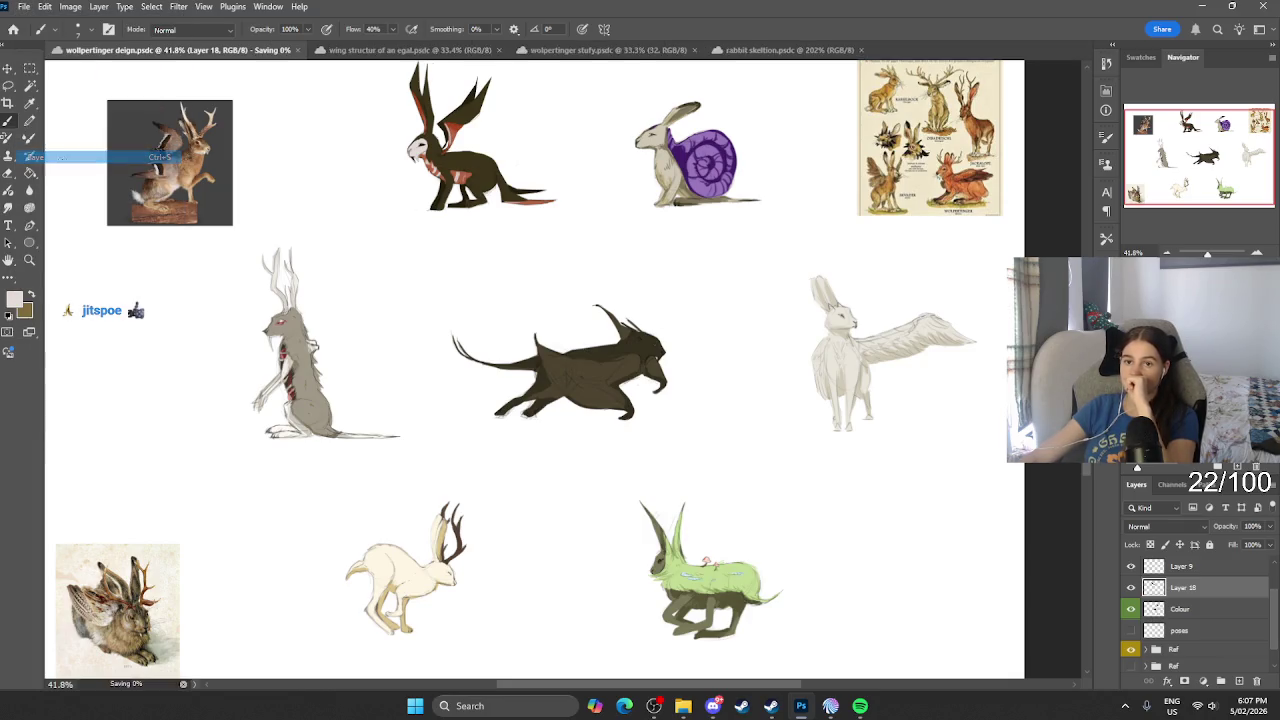
# Step: Merge both paint layers down into Colour, fit the sheet on screen, and hide the reference images
pyautogui.scroll(-1, 1193, 590)
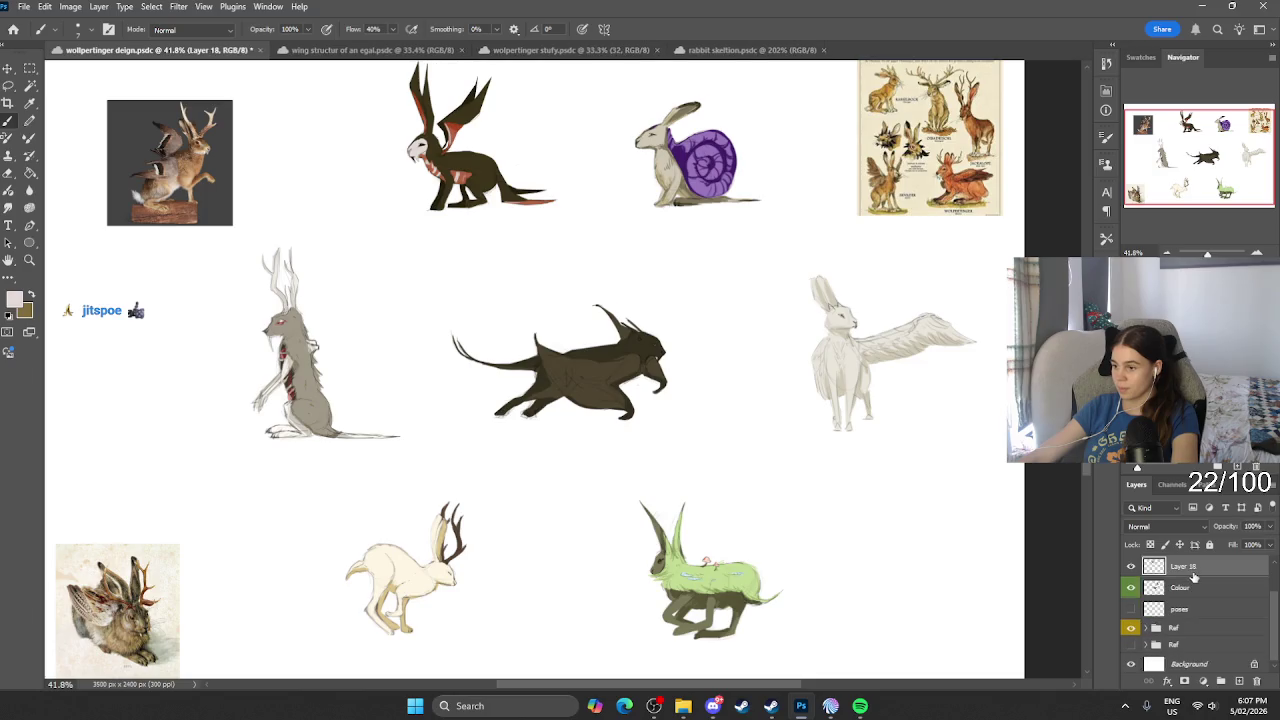
pyautogui.press('Delete')
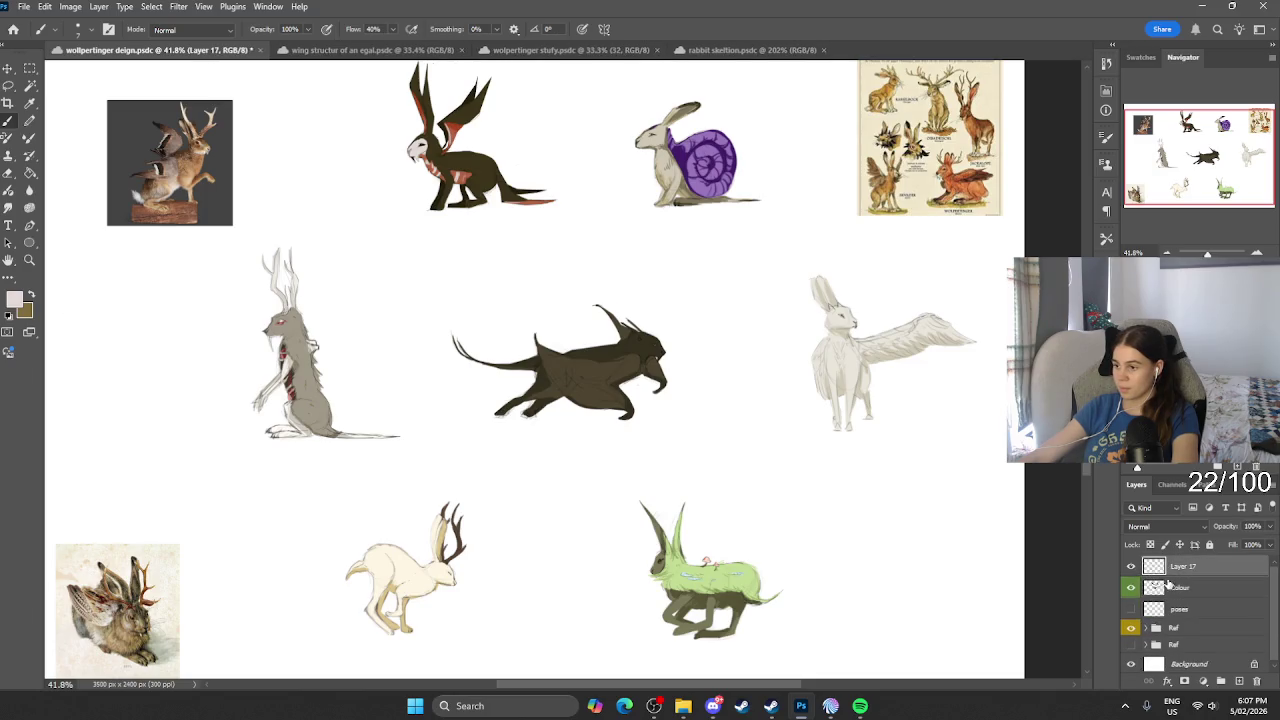
pyautogui.press('Delete')
pyautogui.hotkey('ctrl', '0')
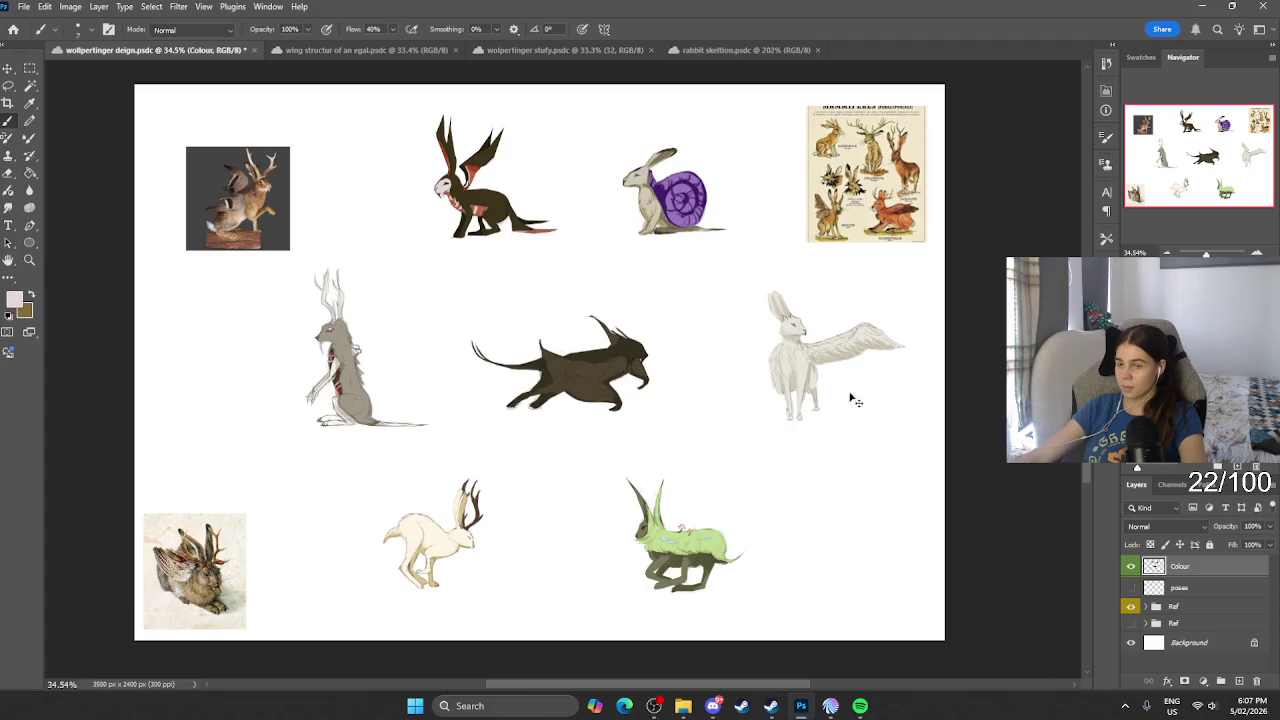
pyautogui.click(1131, 607)
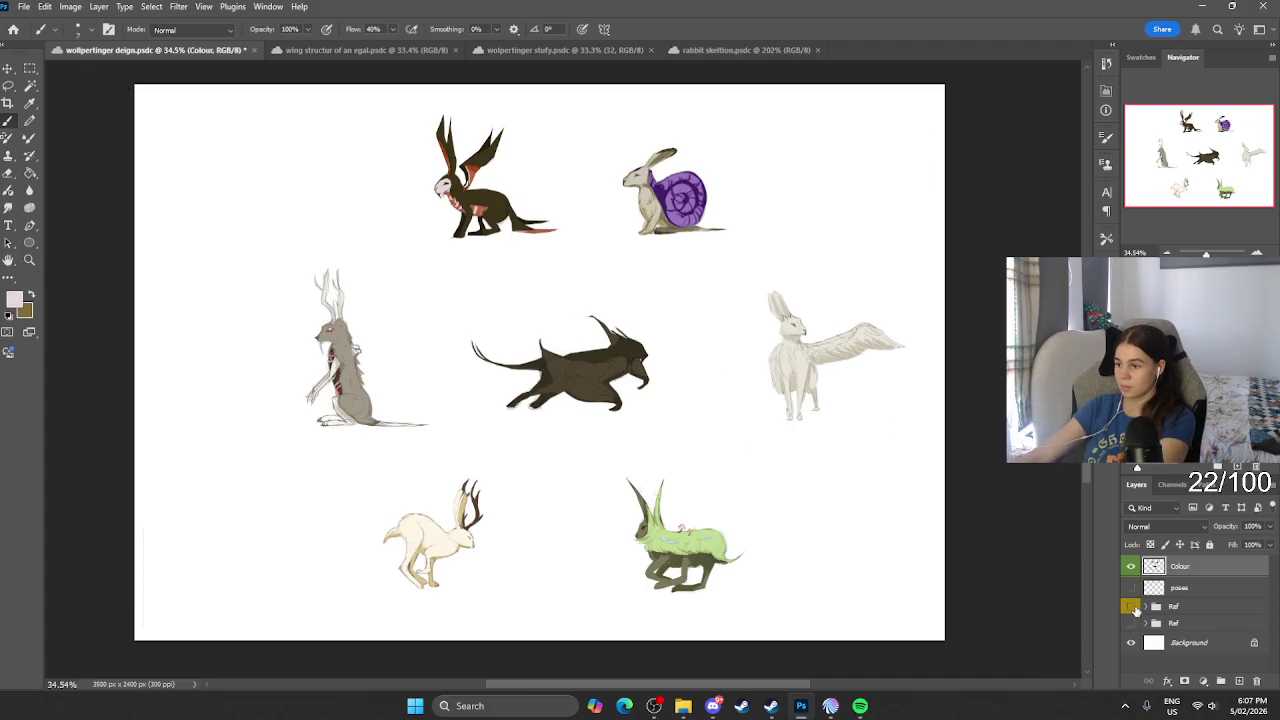
# Step: Lasso and move the winged hare down-left, then reposition the snail-shelled rabbit
pyautogui.doubleClick(1131, 567)
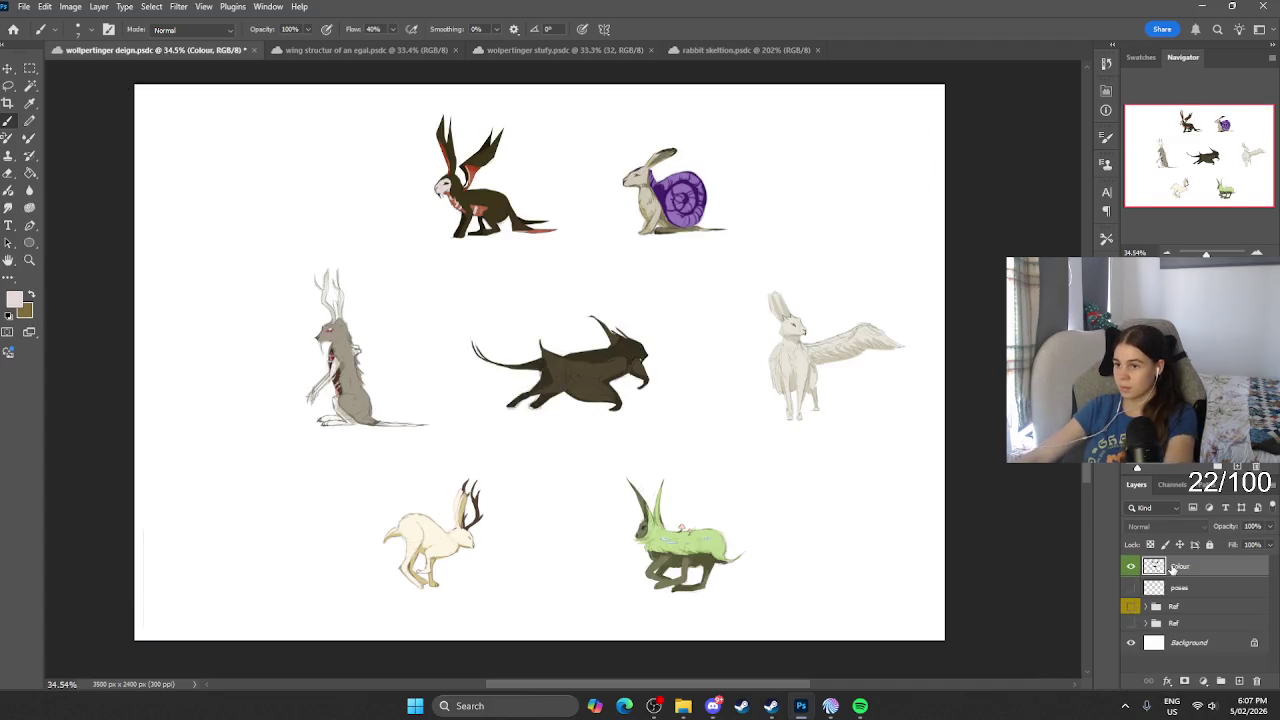
pyautogui.click(12, 85)
pyautogui.moveTo(592, 205); pyautogui.dragTo(484, 262)
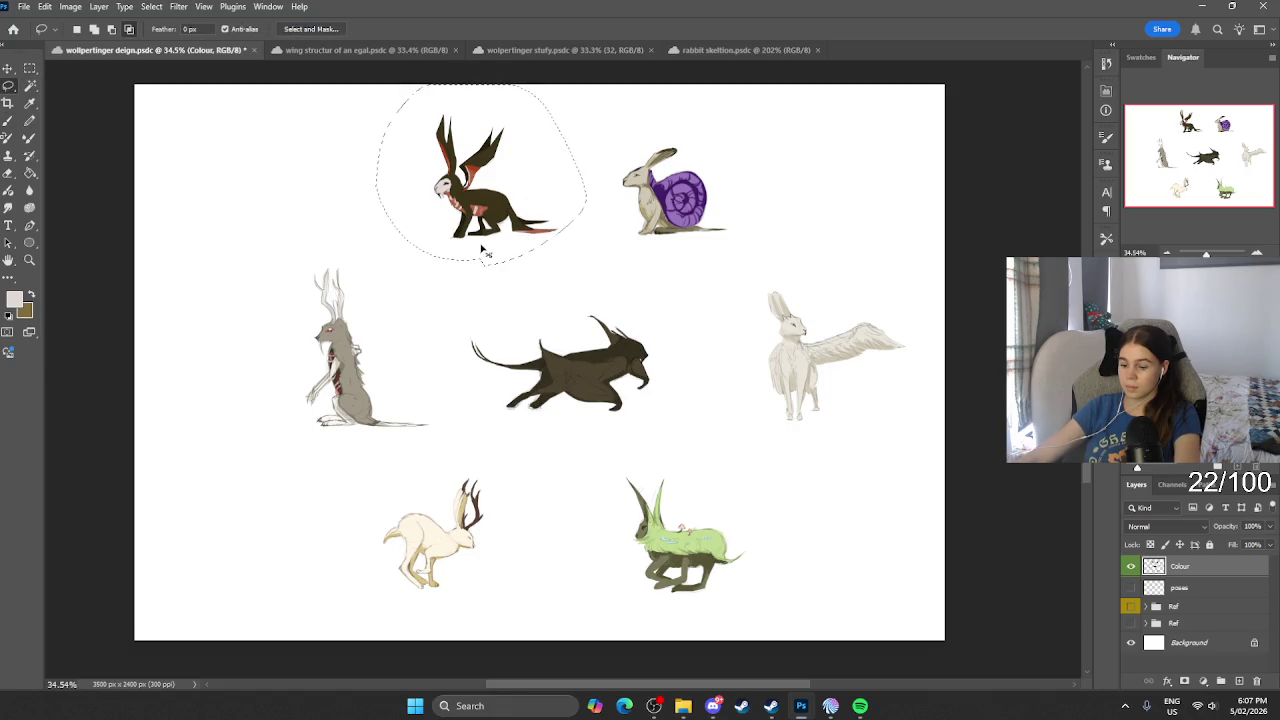
pyautogui.hotkey('ctrl', 't')
pyautogui.moveTo(534, 183); pyautogui.dragTo(484, 258)
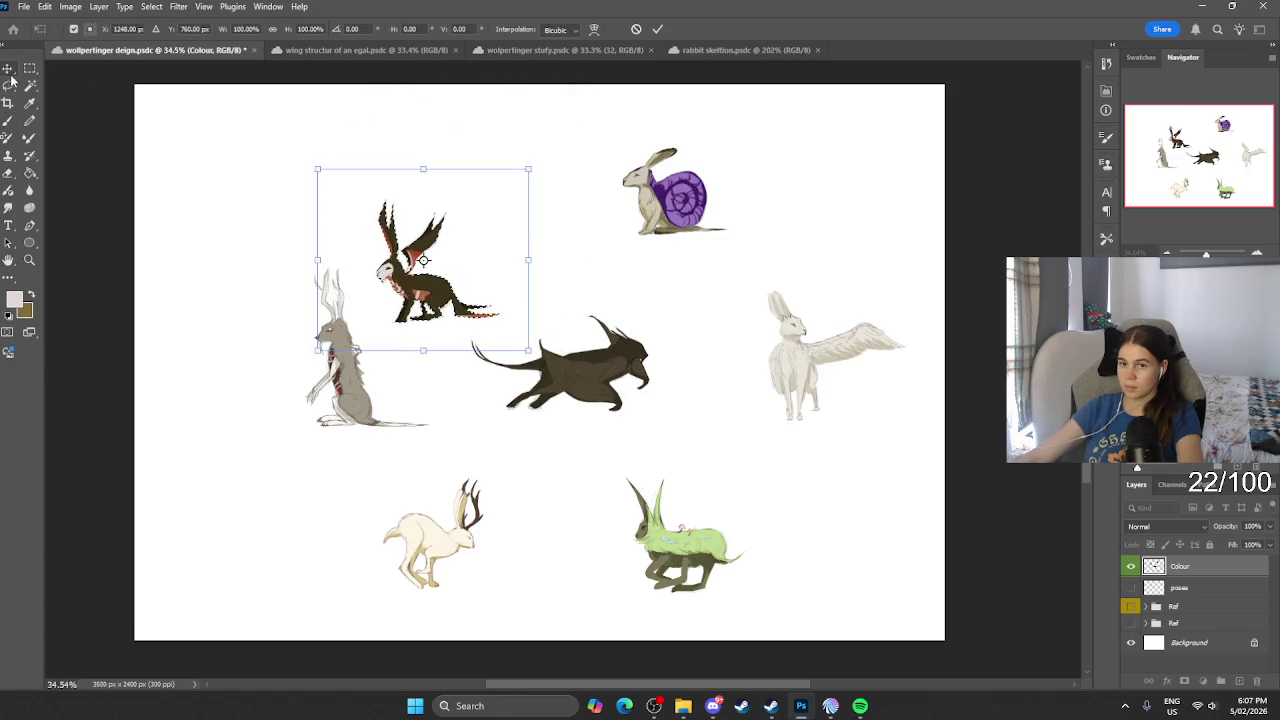
pyautogui.press('Return')
pyautogui.moveTo(704, 137); pyautogui.dragTo(700, 126)
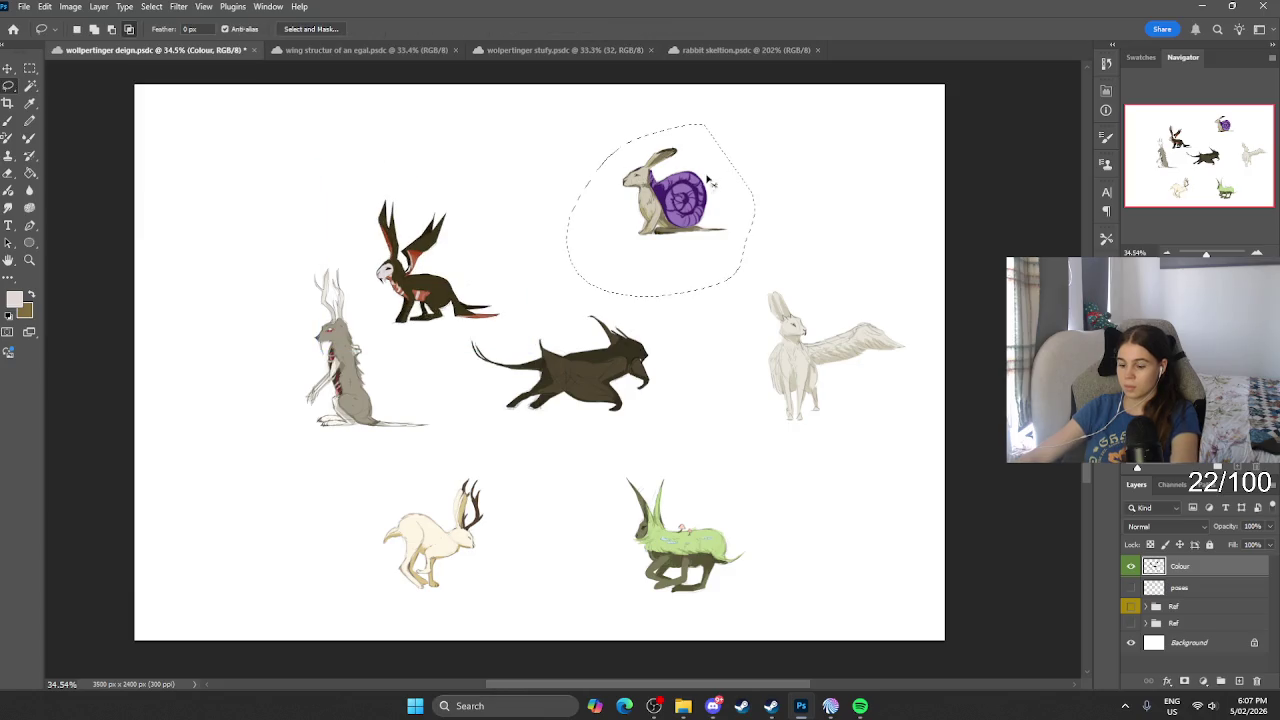
pyautogui.hotkey('ctrl', 't')
pyautogui.moveTo(707, 194); pyautogui.dragTo(725, 275)
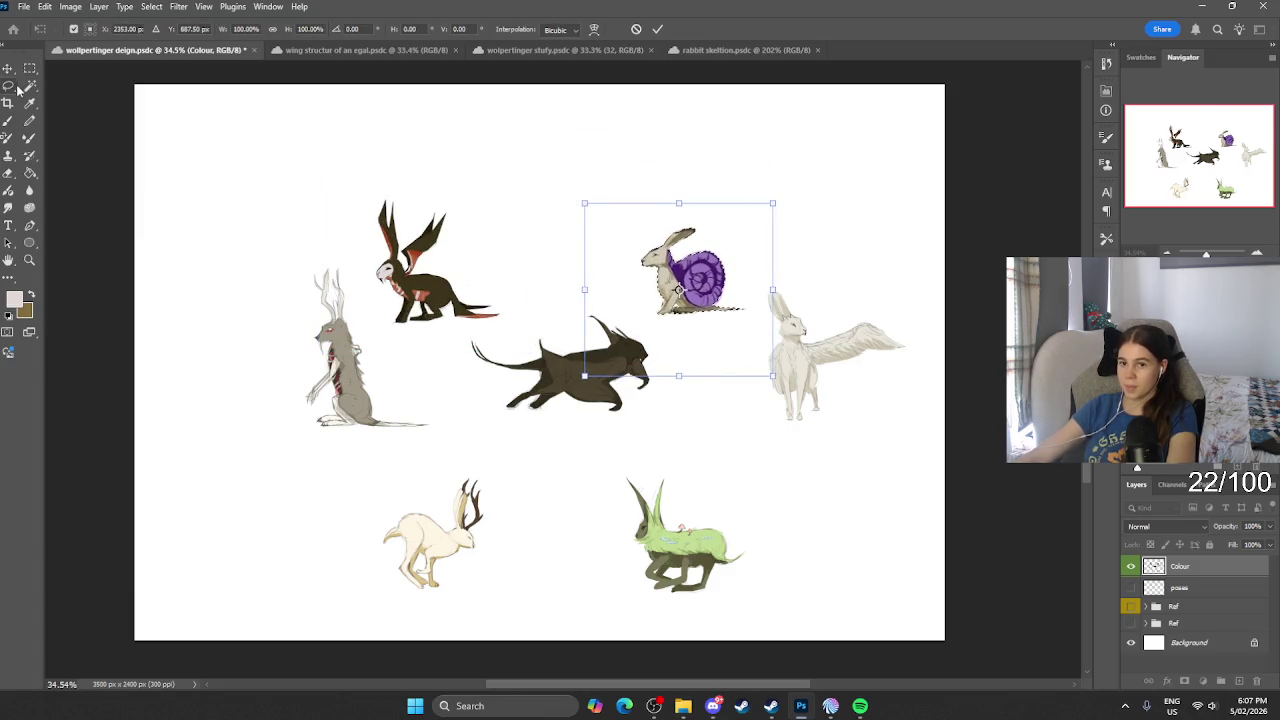
pyautogui.press('Return')
# Step: Move the pale antlered jackalope upward and the green rabbit up and to the right
pyautogui.moveTo(476, 445)
pyautogui.mouseDown()
pyautogui.moveTo(358, 627)
pyautogui.moveTo(478, 447)
pyautogui.mouseUp()
pyautogui.hotkey('ctrl', 't')
pyautogui.moveTo(473, 549); pyautogui.dragTo(481, 474)
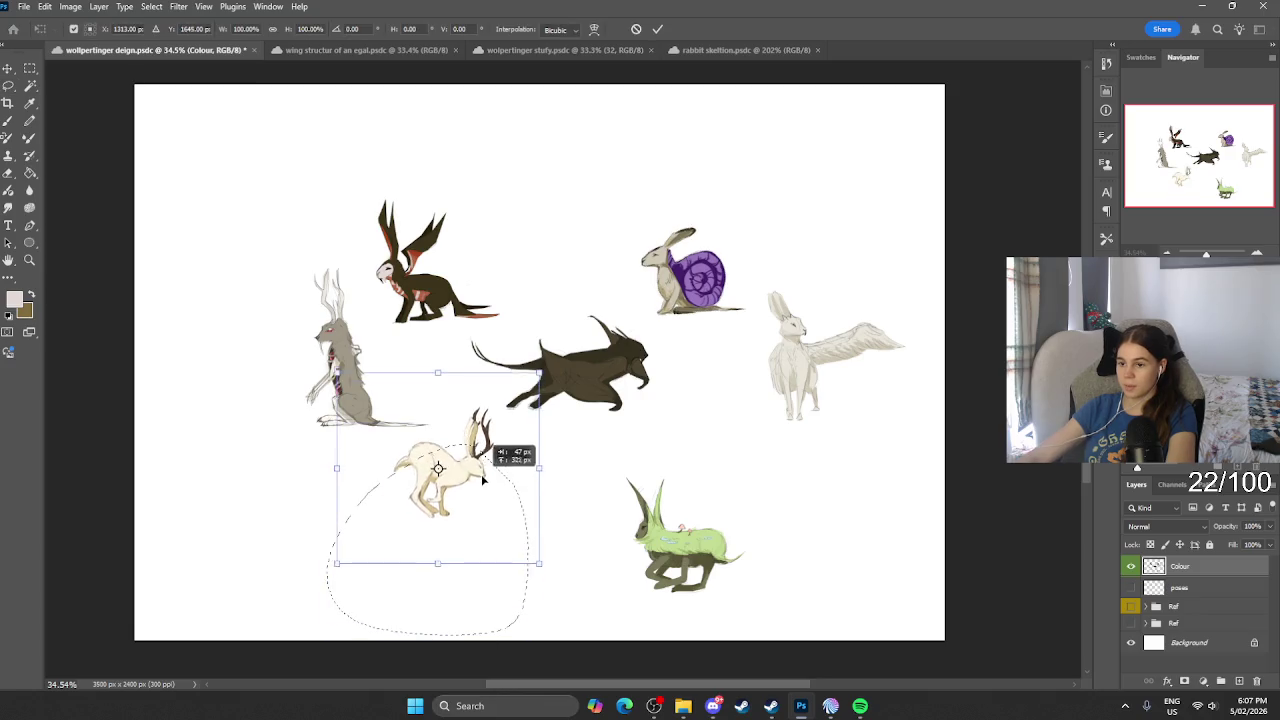
pyautogui.press('Return')
pyautogui.moveTo(706, 449); pyautogui.dragTo(737, 606)
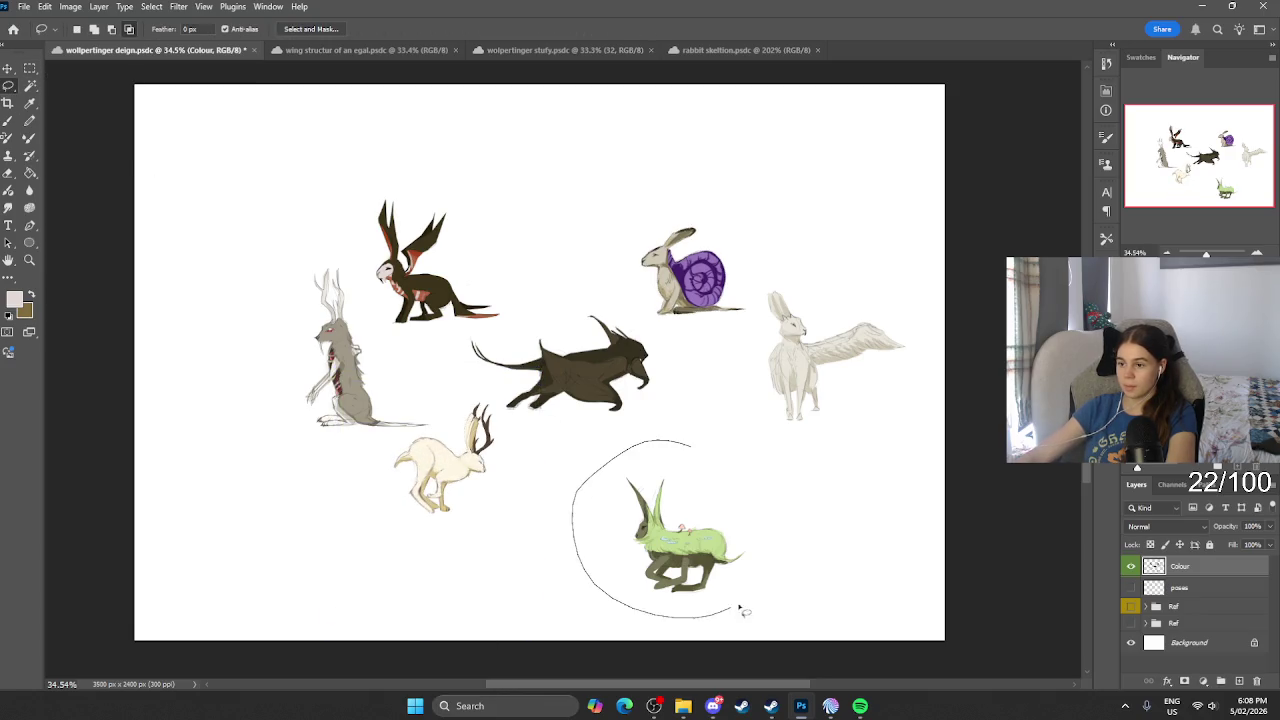
pyautogui.hotkey('ctrl', 't')
pyautogui.moveTo(731, 561); pyautogui.dragTo(758, 468)
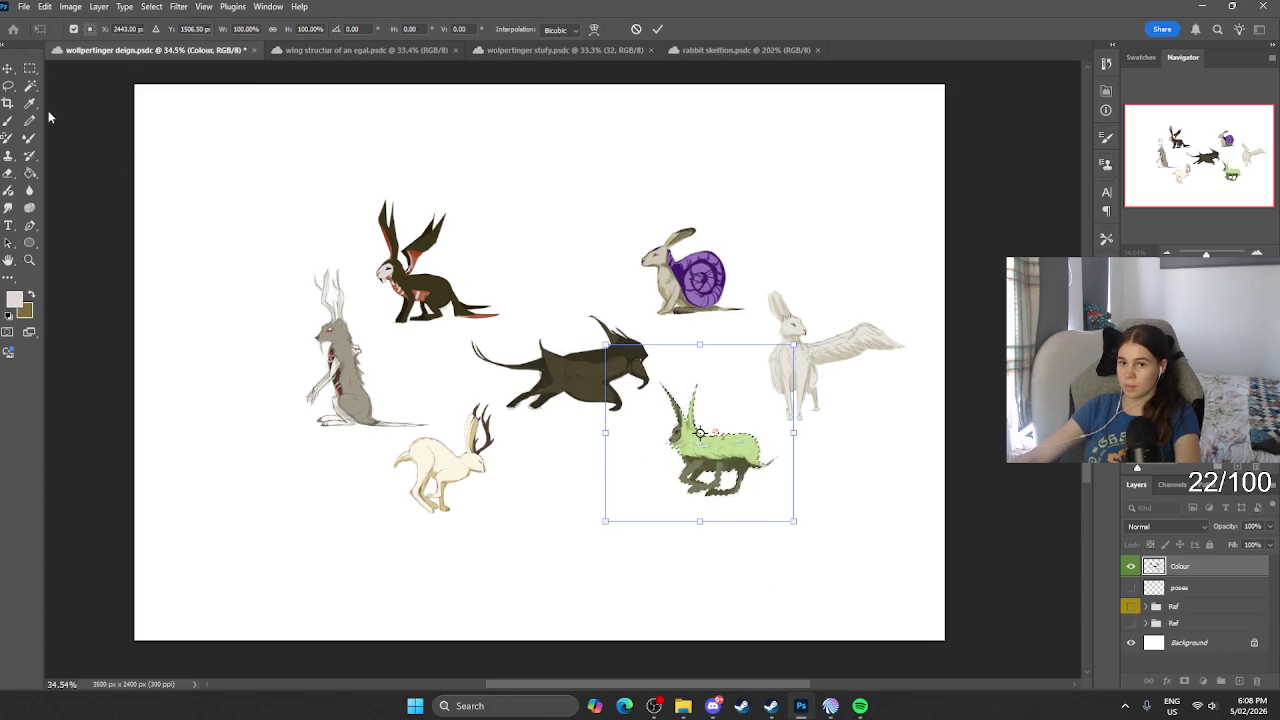
pyautogui.press('Return')
# Step: Shift the whole creature group up-left and scale it up to about 130%
pyautogui.hotkey('ctrl', 't')
pyautogui.moveTo(831, 277); pyautogui.dragTo(663, 209)
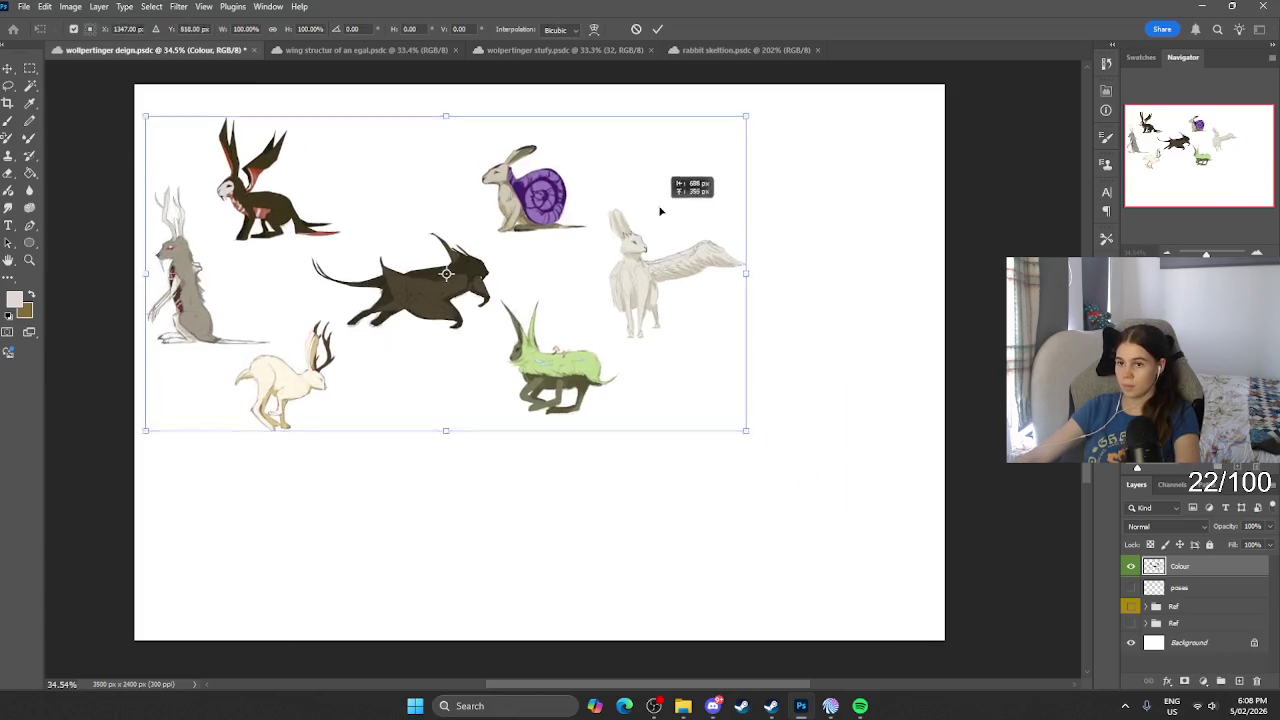
pyautogui.moveTo(768, 404); pyautogui.dragTo(930, 525)
pyautogui.click(8, 86)
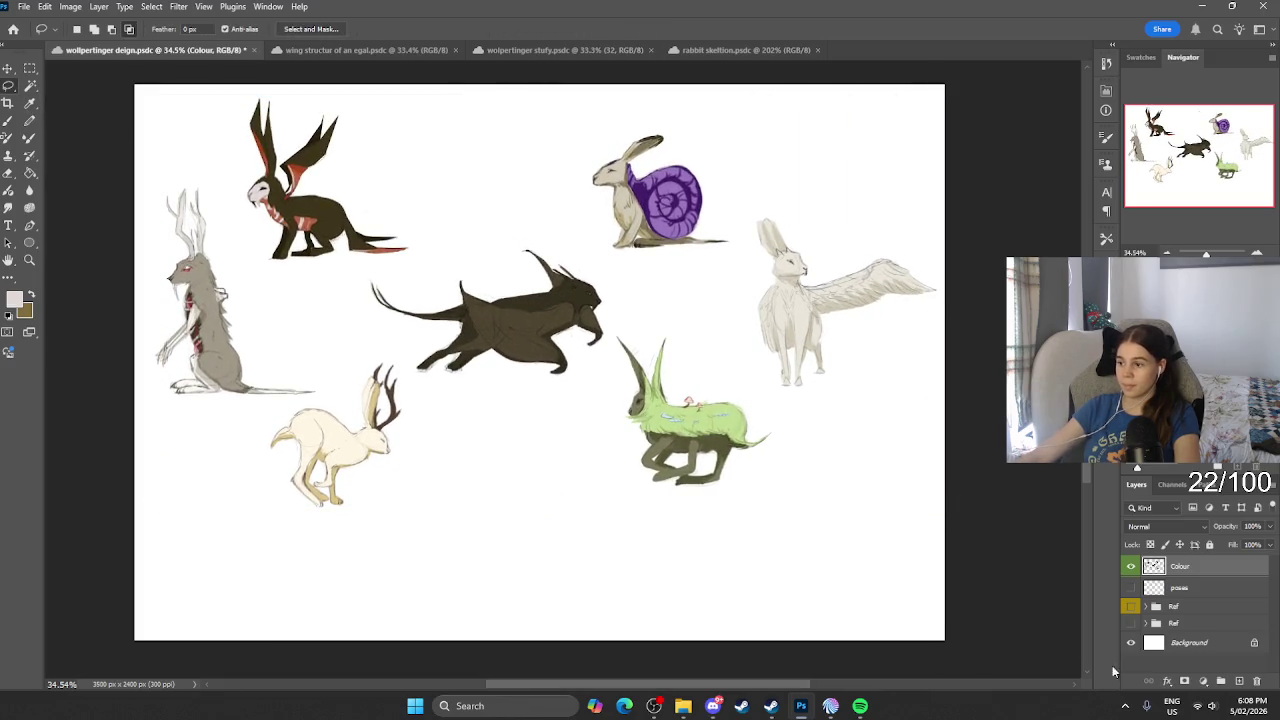
# Step: Show the poses layer and place the pencil sketches along the bottom of the page
pyautogui.click(1131, 588)
pyautogui.click(1180, 588)
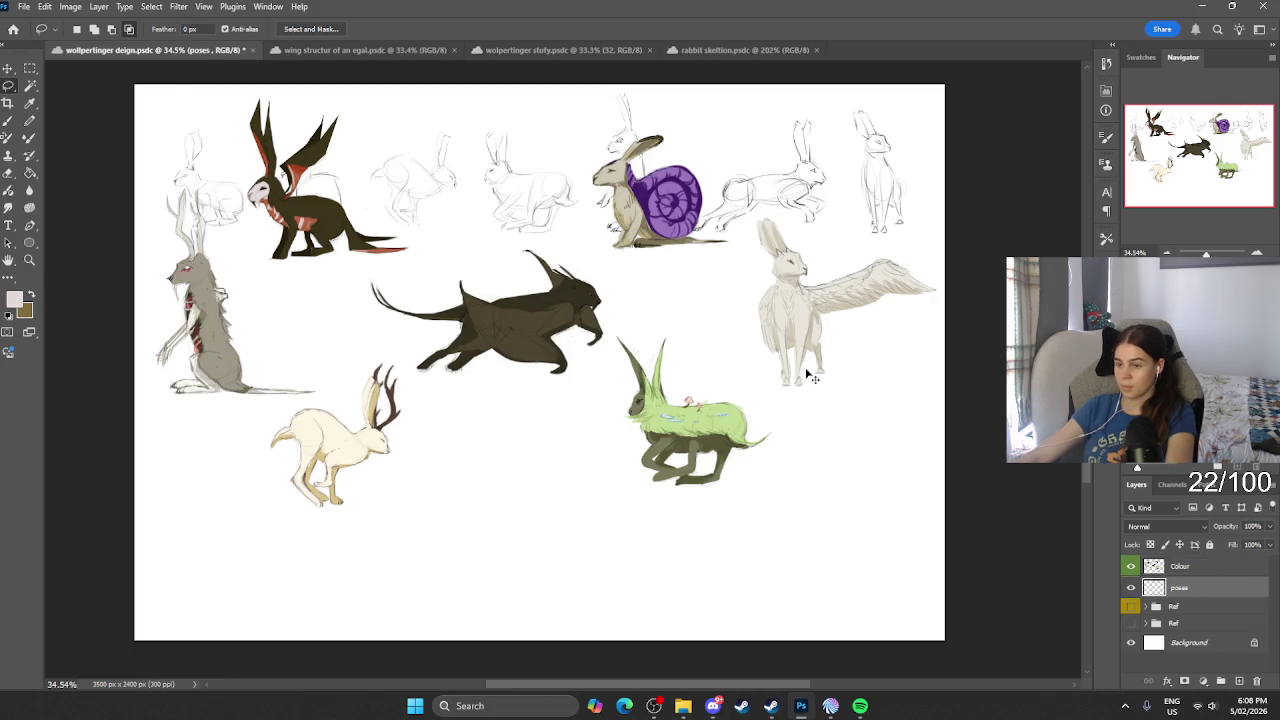
pyautogui.hotkey('ctrl', 't')
pyautogui.moveTo(745, 205); pyautogui.dragTo(743, 562)
pyautogui.hotkey('ctrl', 'z')
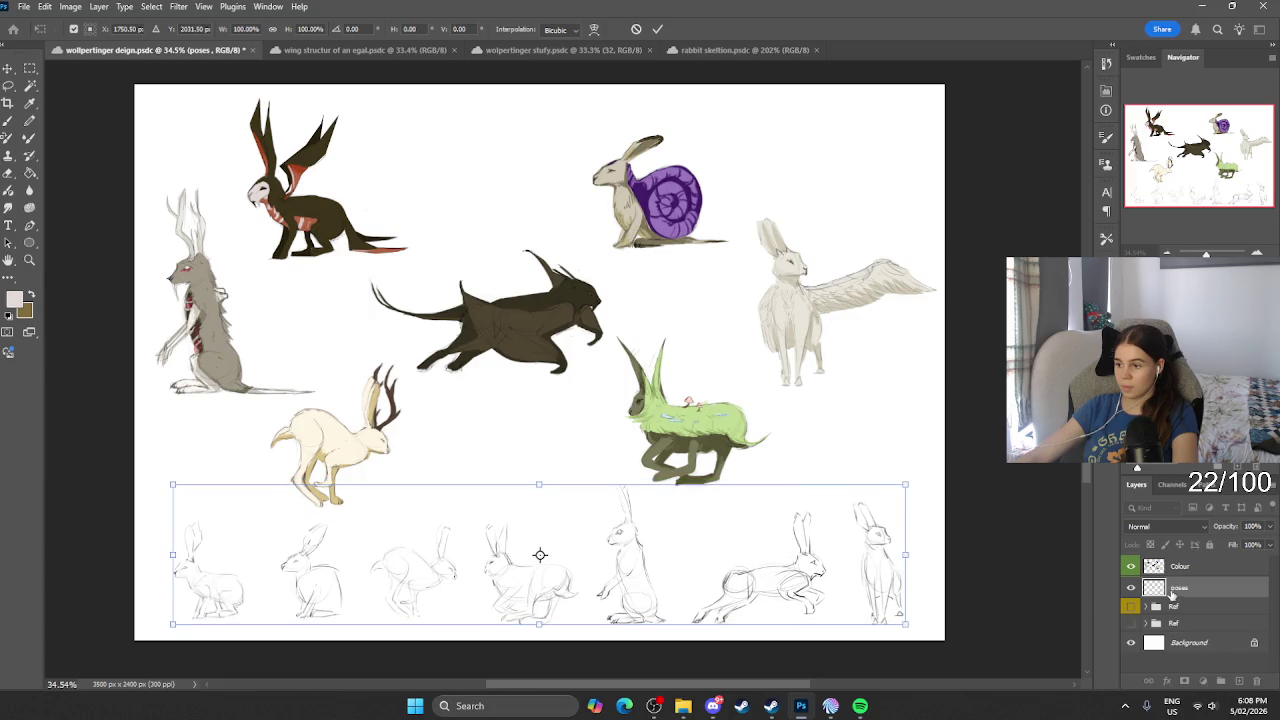
pyautogui.press('Return')
# Step: Duplicate the poses layer, then undo the duplicate
pyautogui.click(1271, 485)
pyautogui.click(1170, 256)
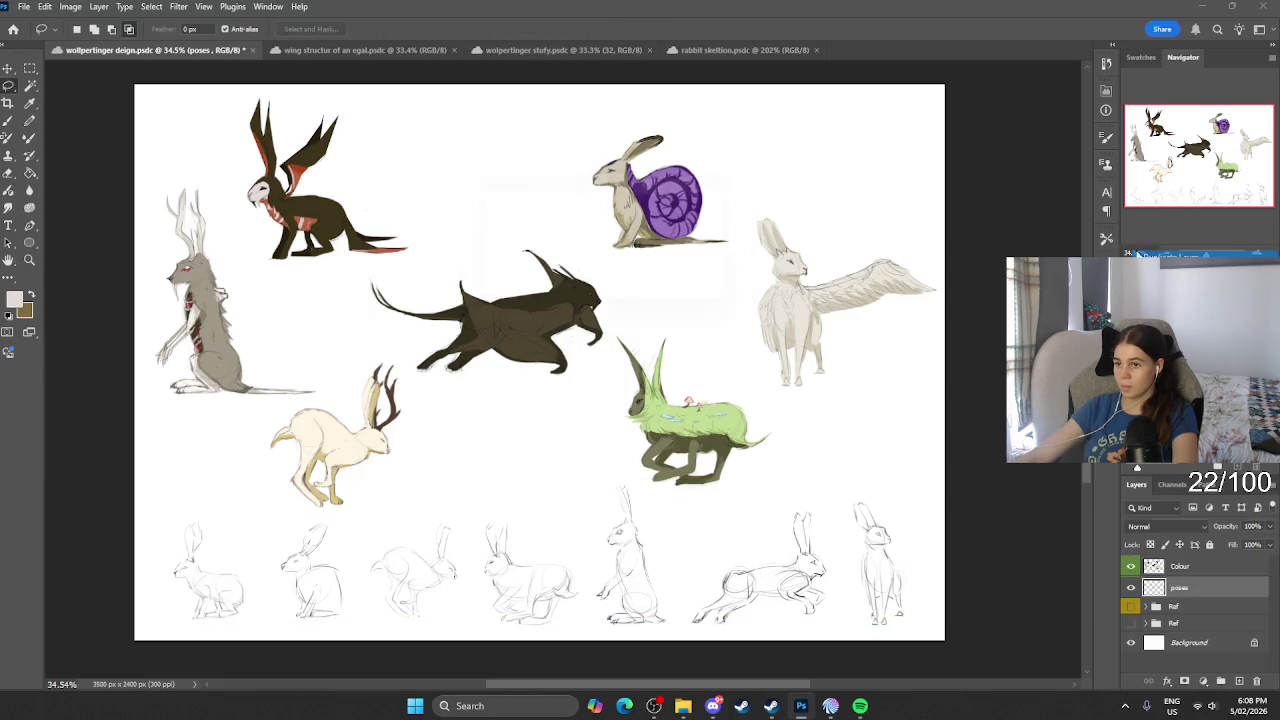
pyautogui.click(730, 210)
pyautogui.scroll(-1, 733, 215)
pyautogui.scroll(2, 651, 260)
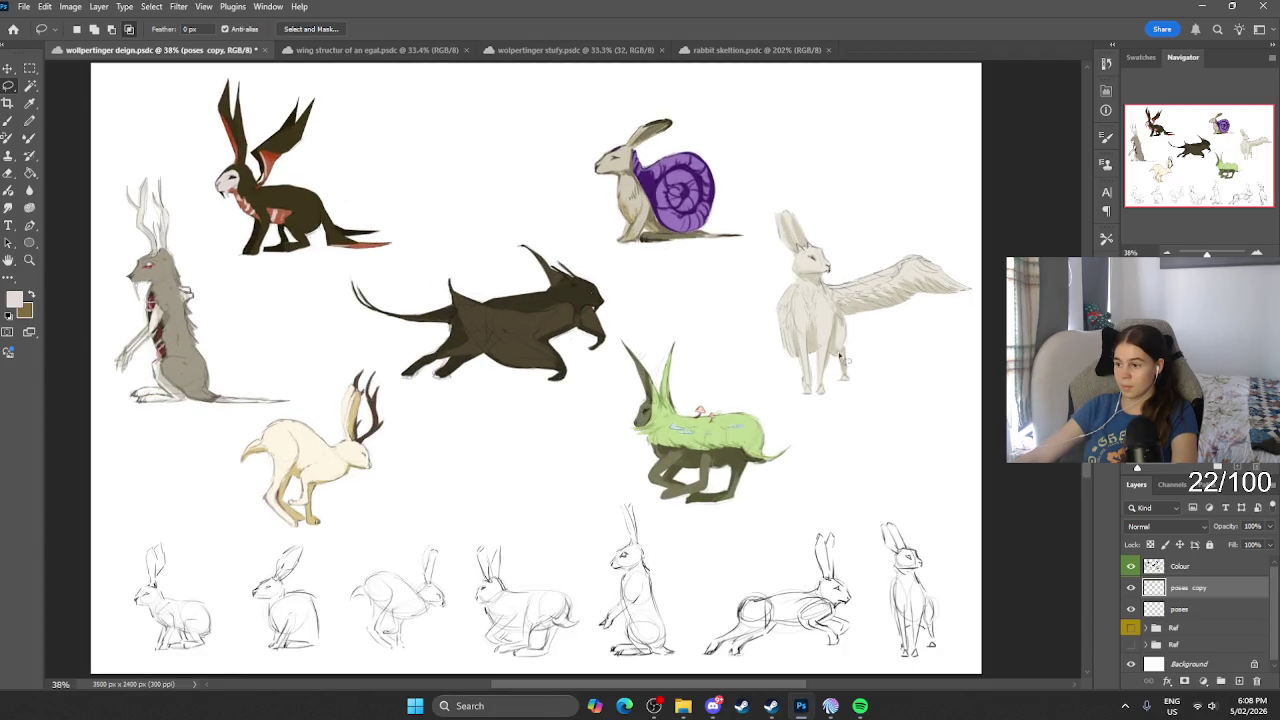
pyautogui.hotkey('ctrl', 'e')
# Step: Nudge the coloured creatures on the Colour layer slightly down and right
pyautogui.moveTo(984, 496); pyautogui.dragTo(1038, 502)
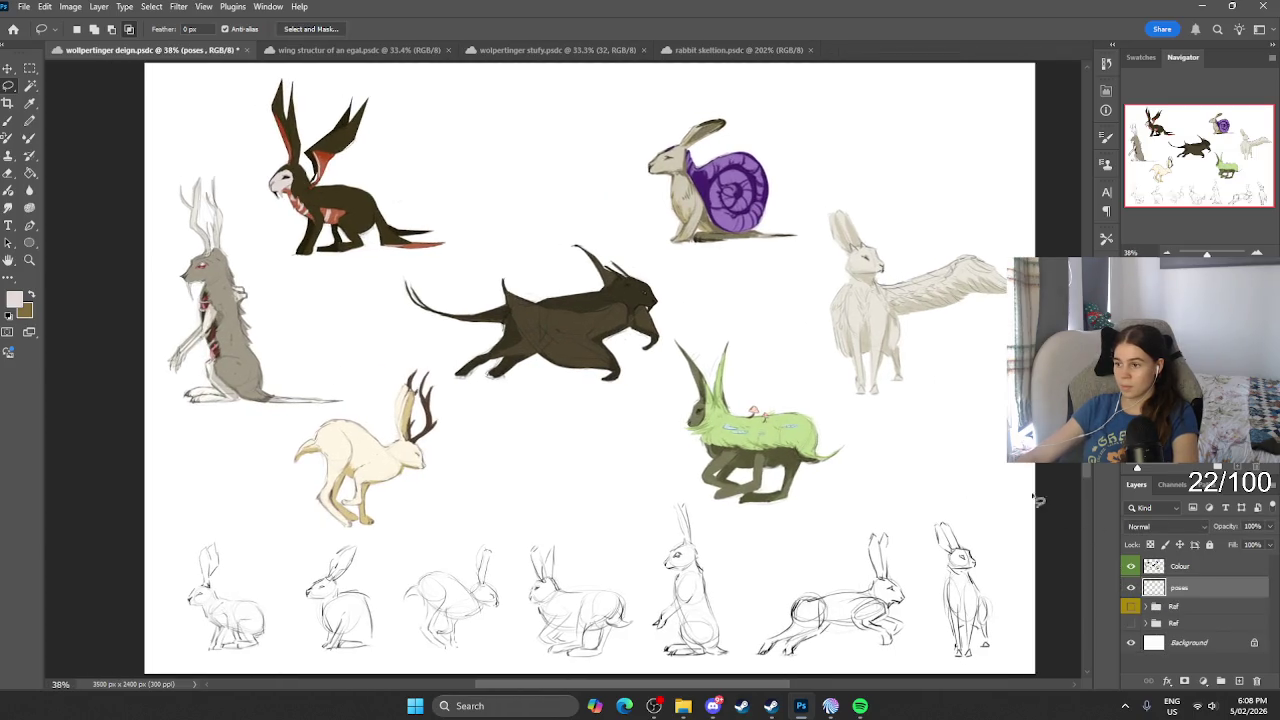
pyautogui.click(1140, 566)
pyautogui.scroll(1, 831, 379)
pyautogui.hotkey('ctrl', 't')
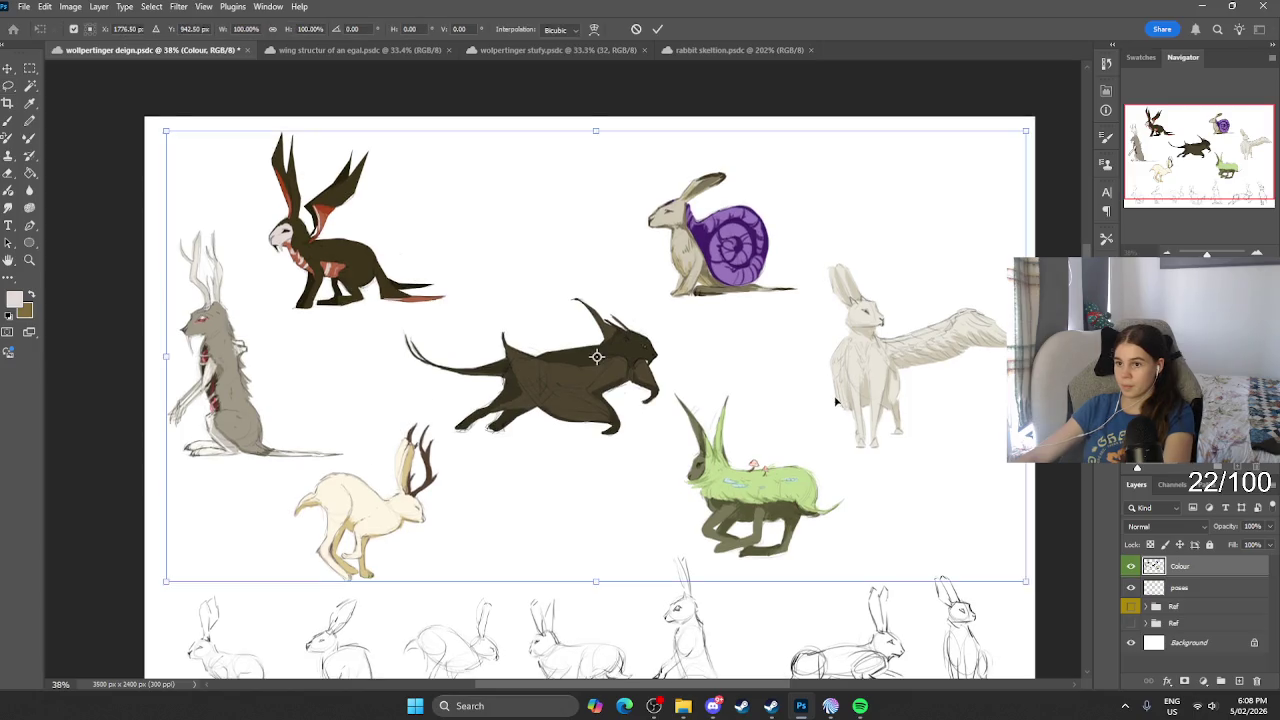
pyautogui.moveTo(831, 379); pyautogui.dragTo(838, 393)
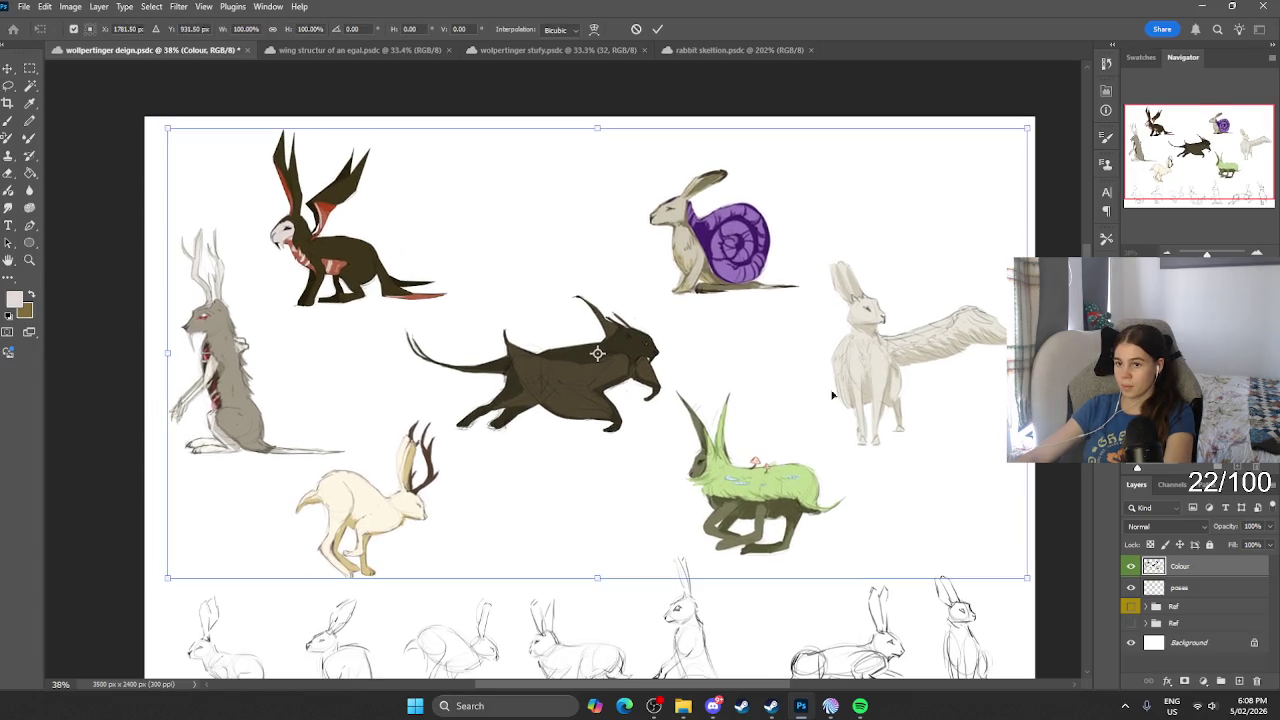
# Step: Flip the top-left dark red-eared creature horizontally and tilt it slightly
pyautogui.click(8, 85)
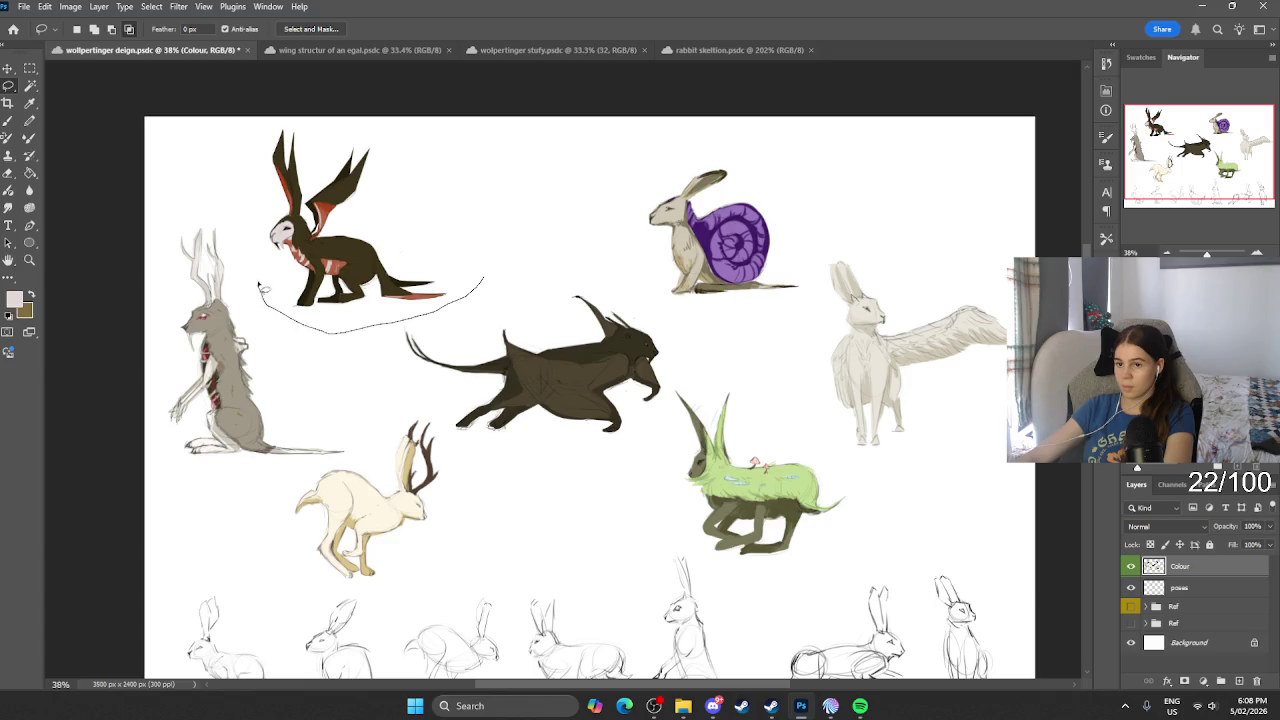
pyautogui.hotkey('ctrl', 't')
pyautogui.moveTo(260, 290)
pyautogui.mouseDown()
pyautogui.moveTo(430, 205)
pyautogui.moveTo(421, 235)
pyautogui.mouseUp()
pyautogui.rightClick(397, 244)
pyautogui.click(457, 507)
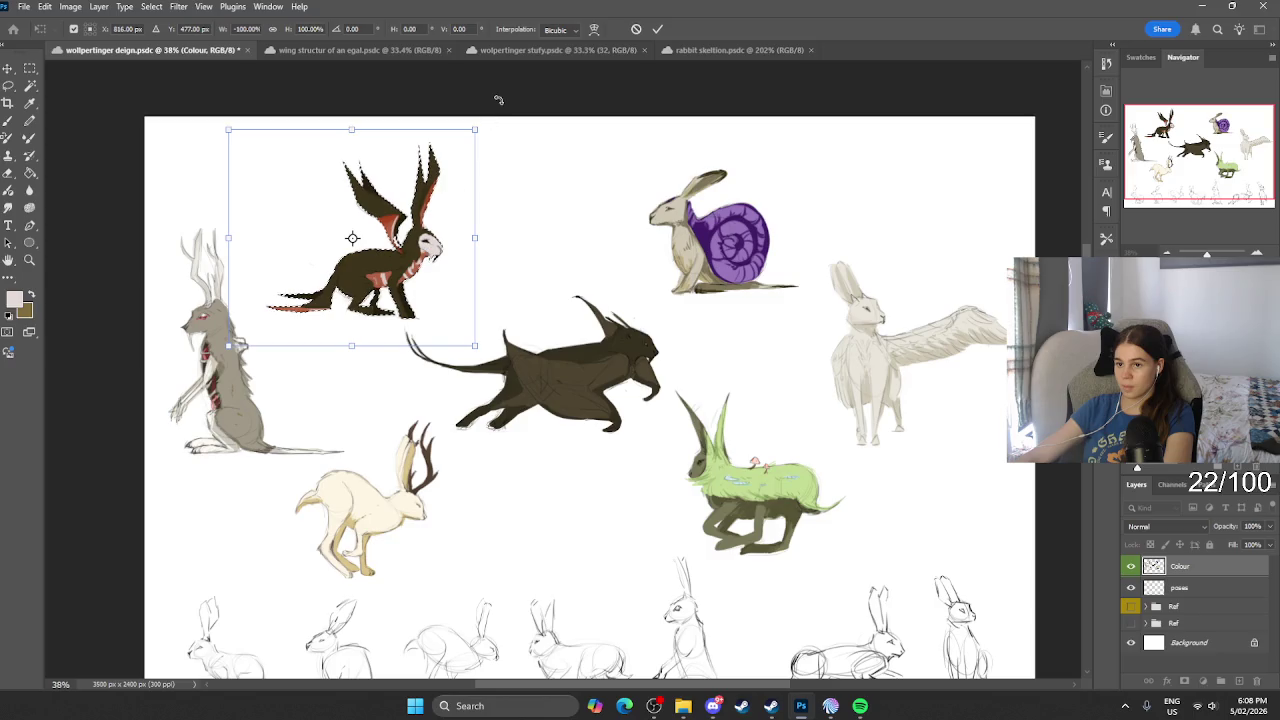
pyautogui.moveTo(498, 100); pyautogui.dragTo(488, 96)
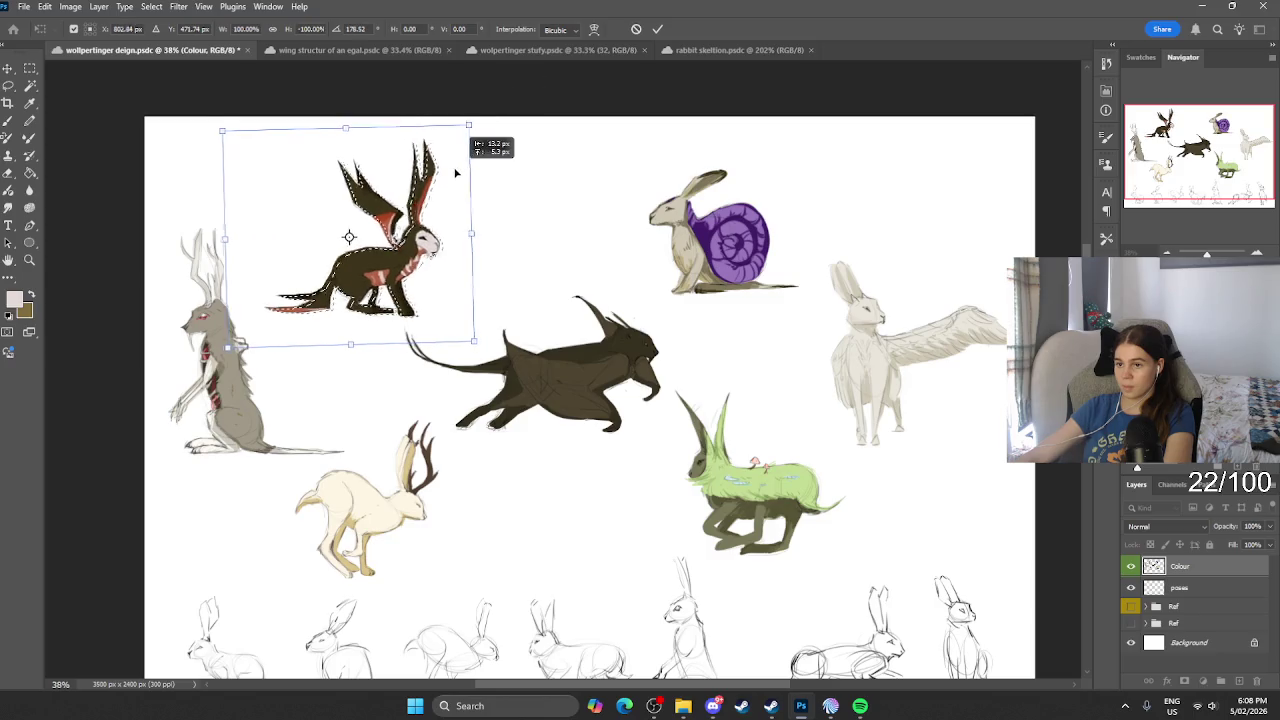
pyautogui.click(17, 87)
pyautogui.hscroll(2, 580, 185)
pyautogui.scroll(-2, 565, 190)
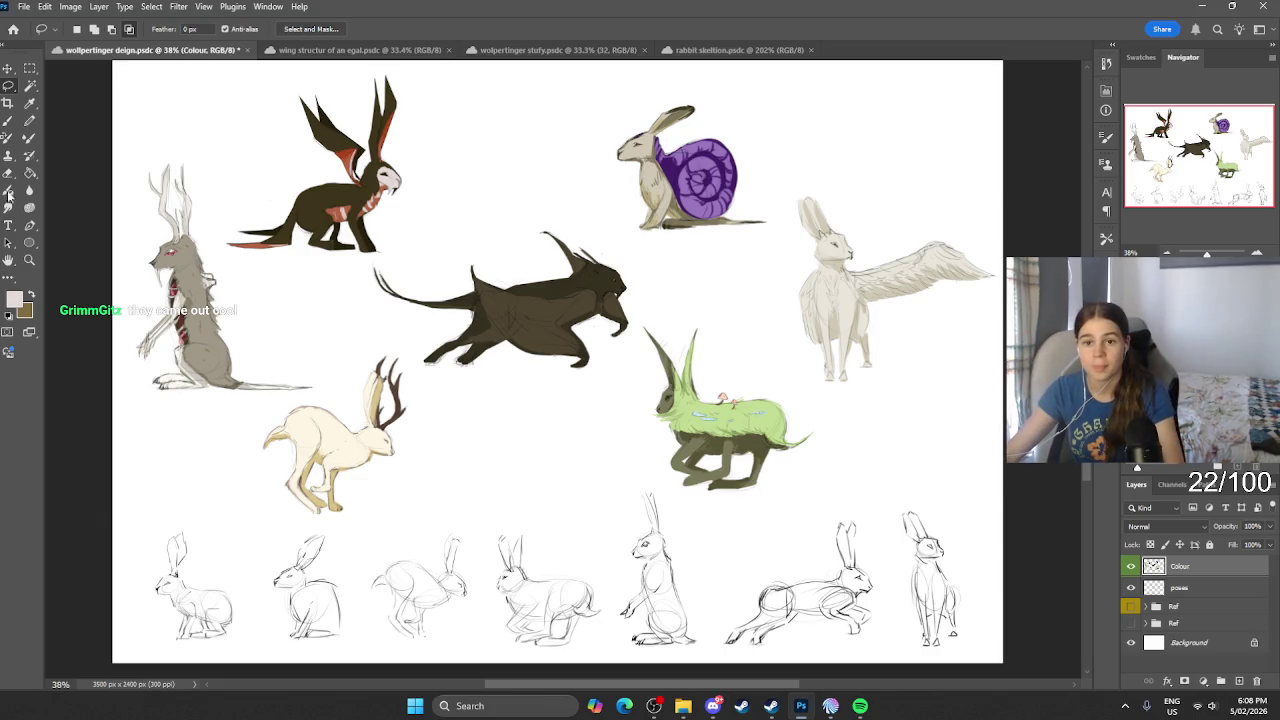
# Step: Set the foreground colour to 000000 and save the sheet with Ctrl+S
pyautogui.click(15, 298)
pyautogui.write('000000')
pyautogui.press('Return')
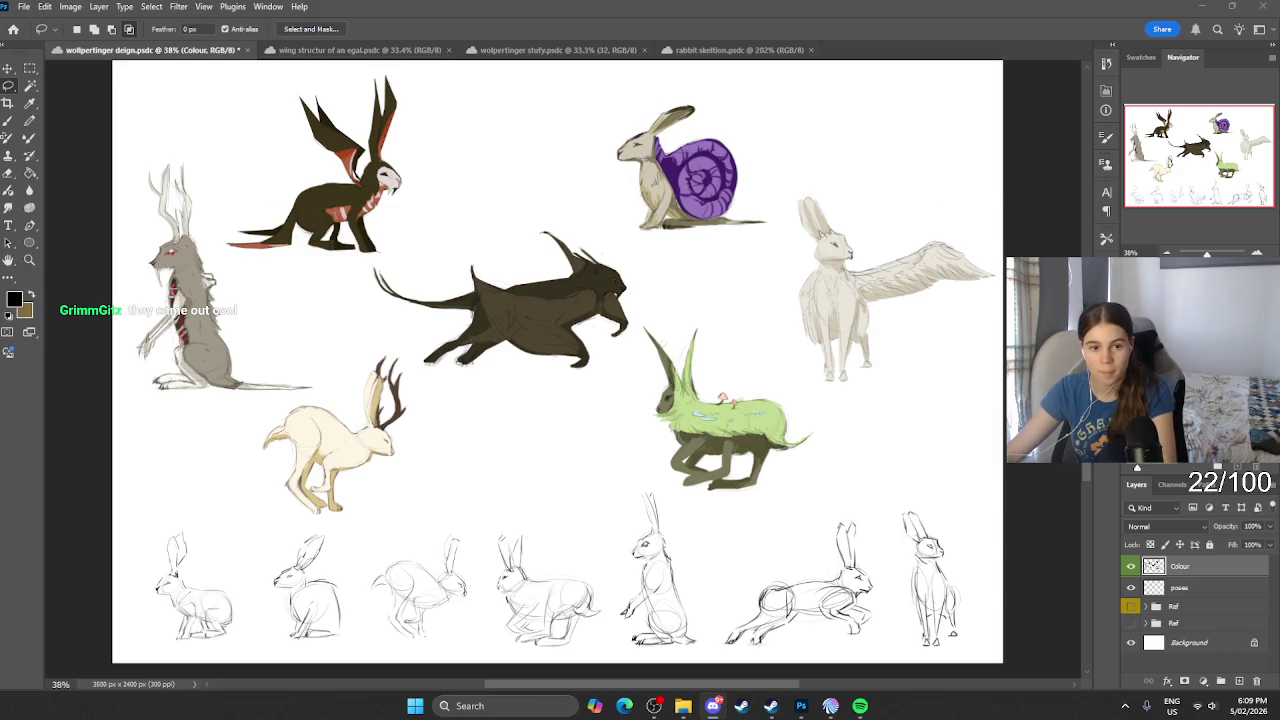
pyautogui.click(654, 706)
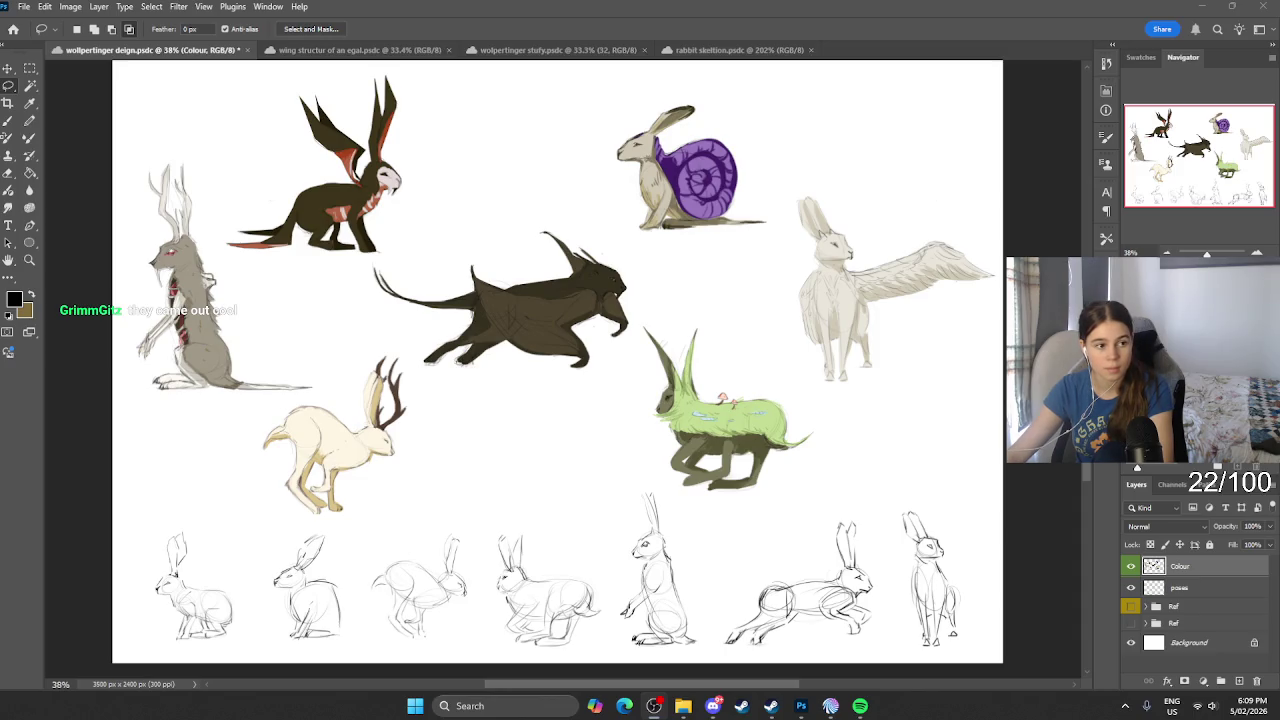
pyautogui.hotkey('ctrl', 's')
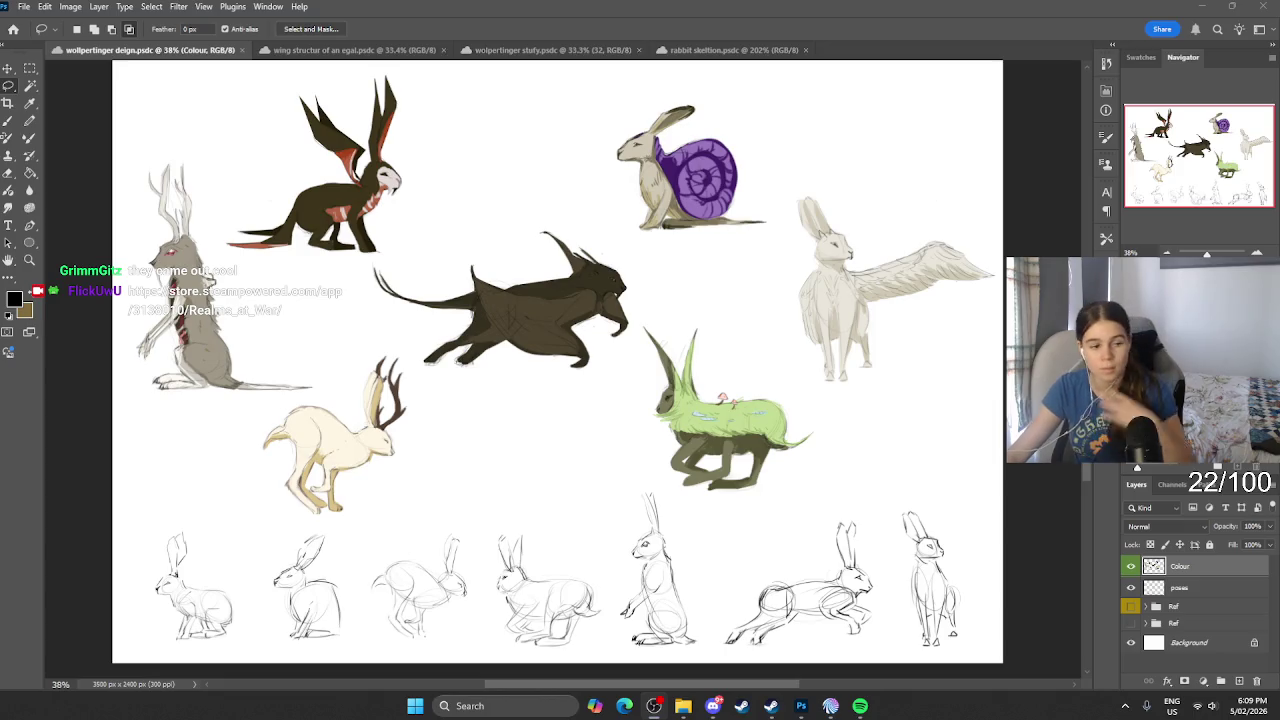
pyautogui.scroll(1, 855, 358)
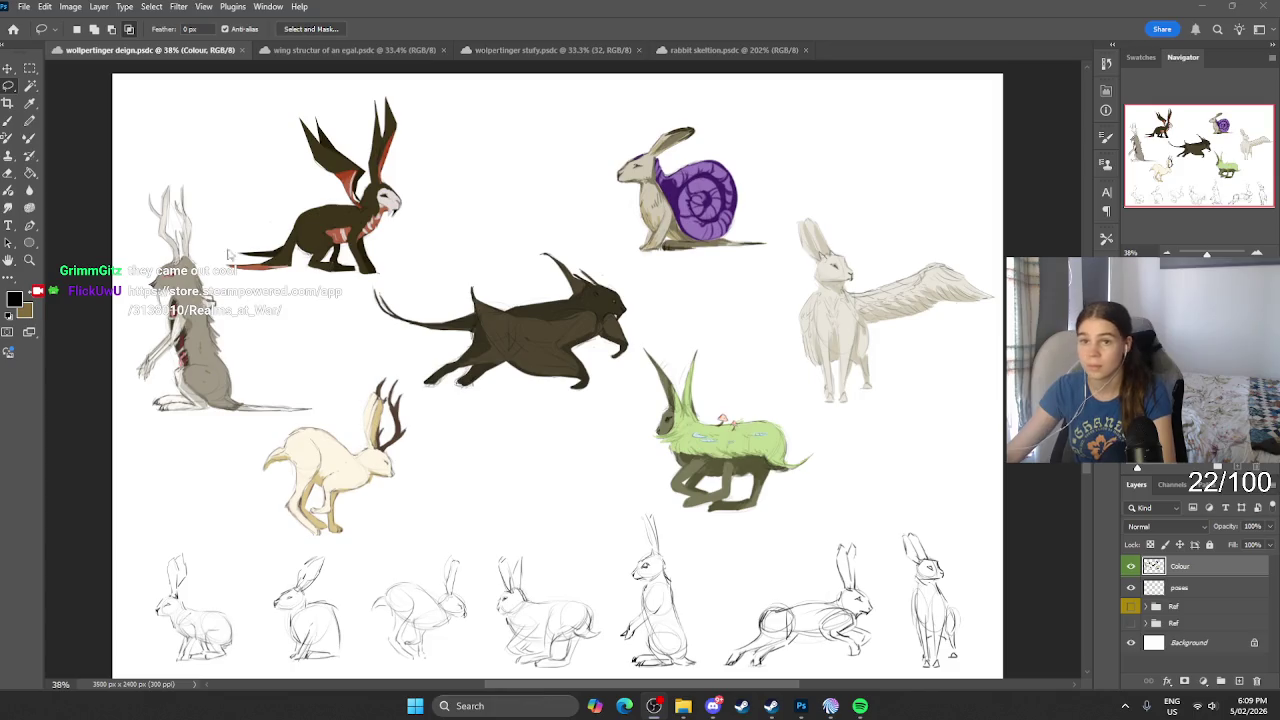
# Step: Type a '1' label above the dark creature and shrink it to about 64%
pyautogui.click(8, 225)
pyautogui.scroll(2, 274, 163)
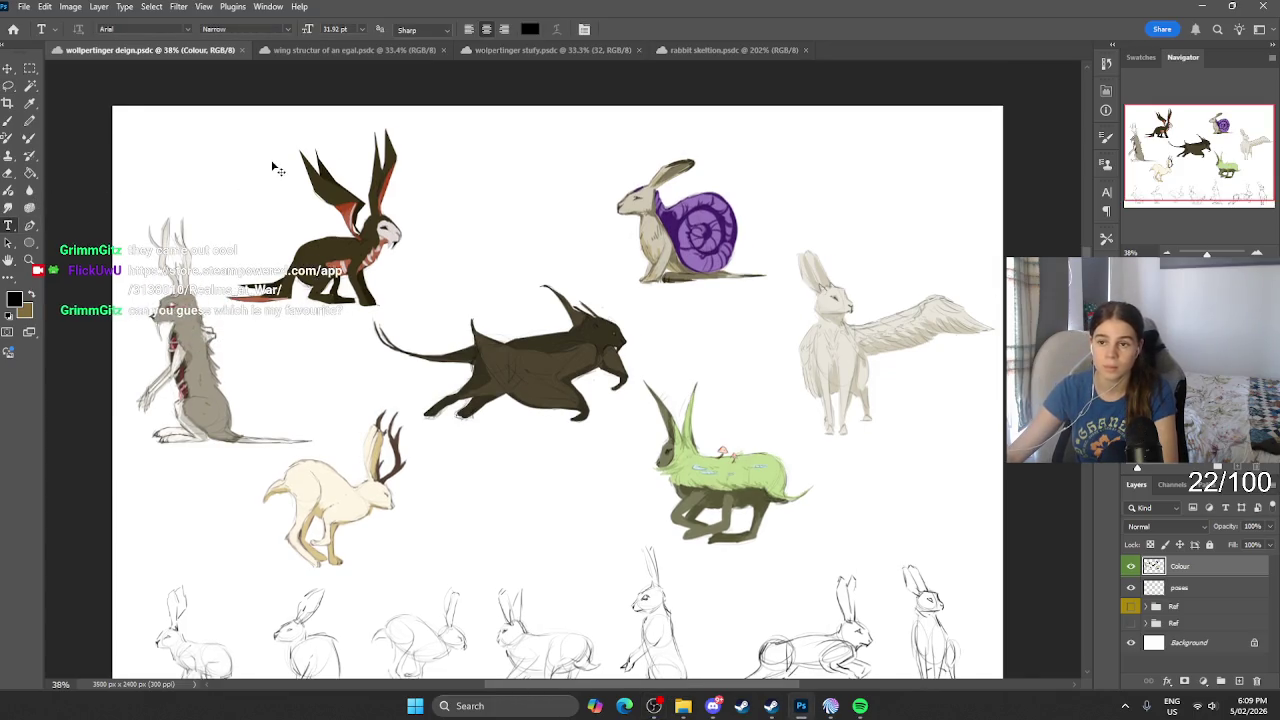
pyautogui.click(511, 186)
pyautogui.write('1')
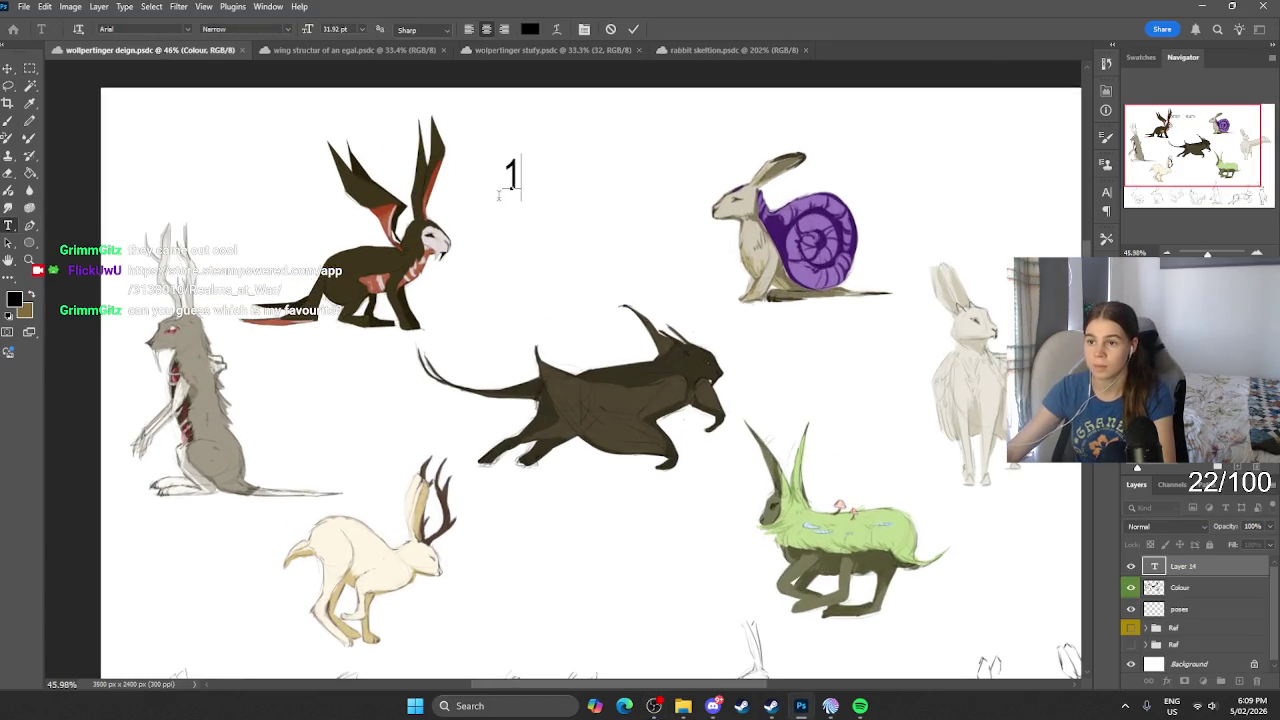
pyautogui.hotkey('ctrl', 'Return')
pyautogui.hotkey('ctrl', 't')
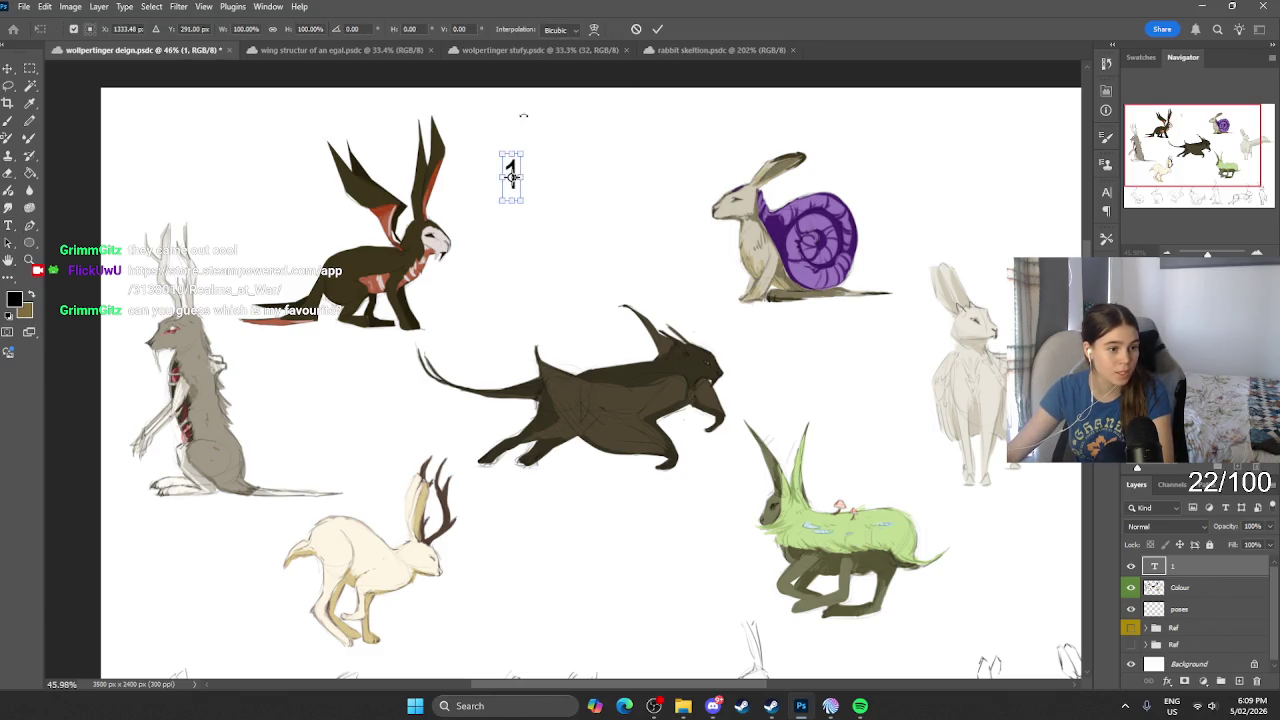
pyautogui.scroll(-1, 663, 226)
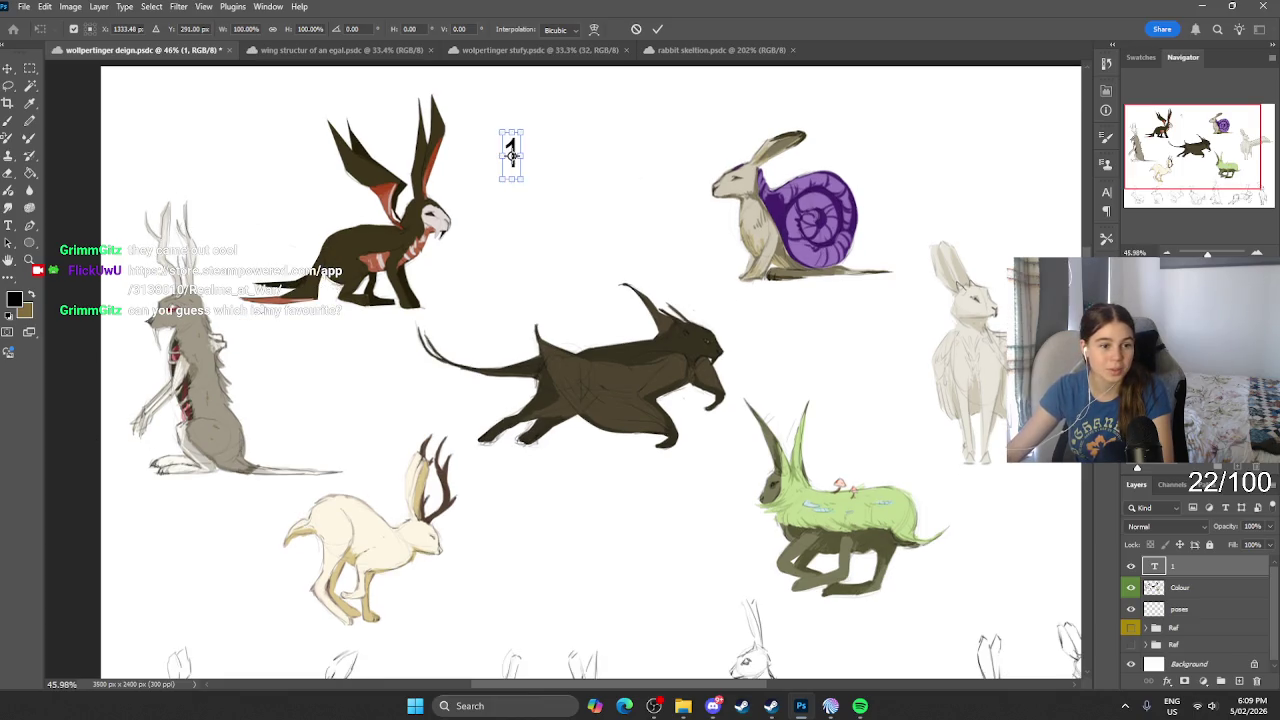
pyautogui.scroll(2, 92, 500)
pyautogui.scroll(2, 92, 500)
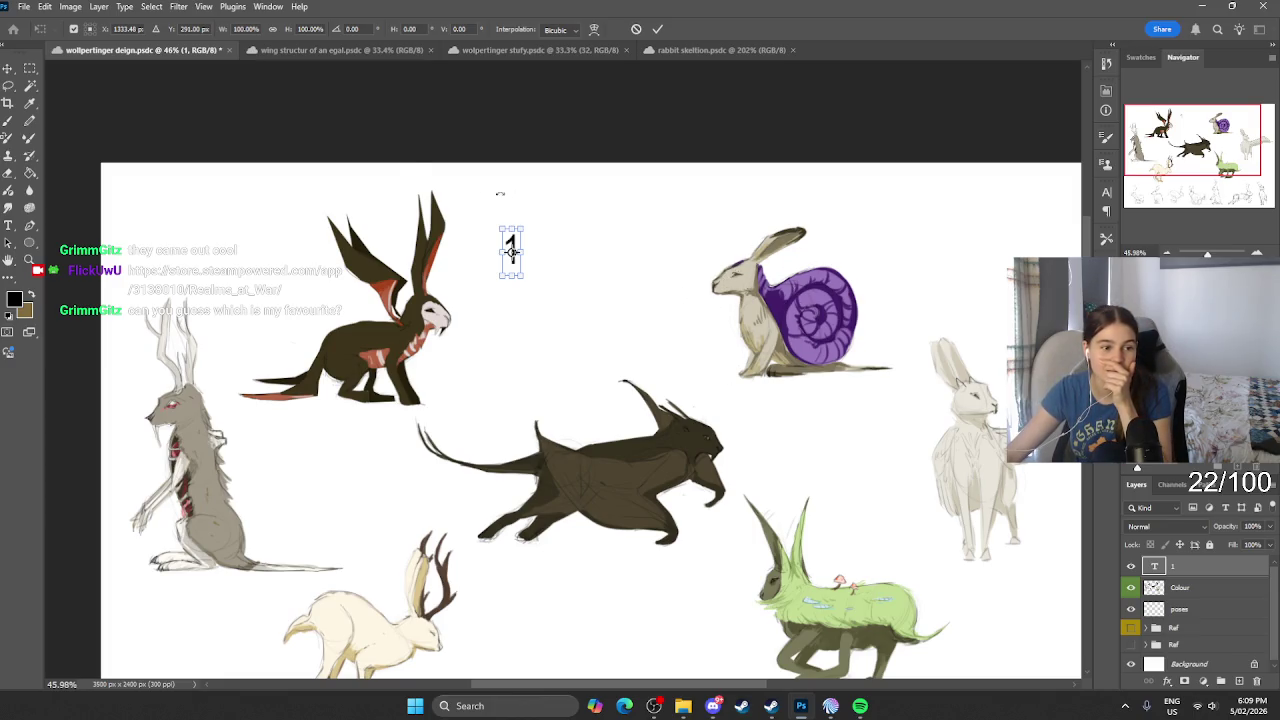
pyautogui.press('z')
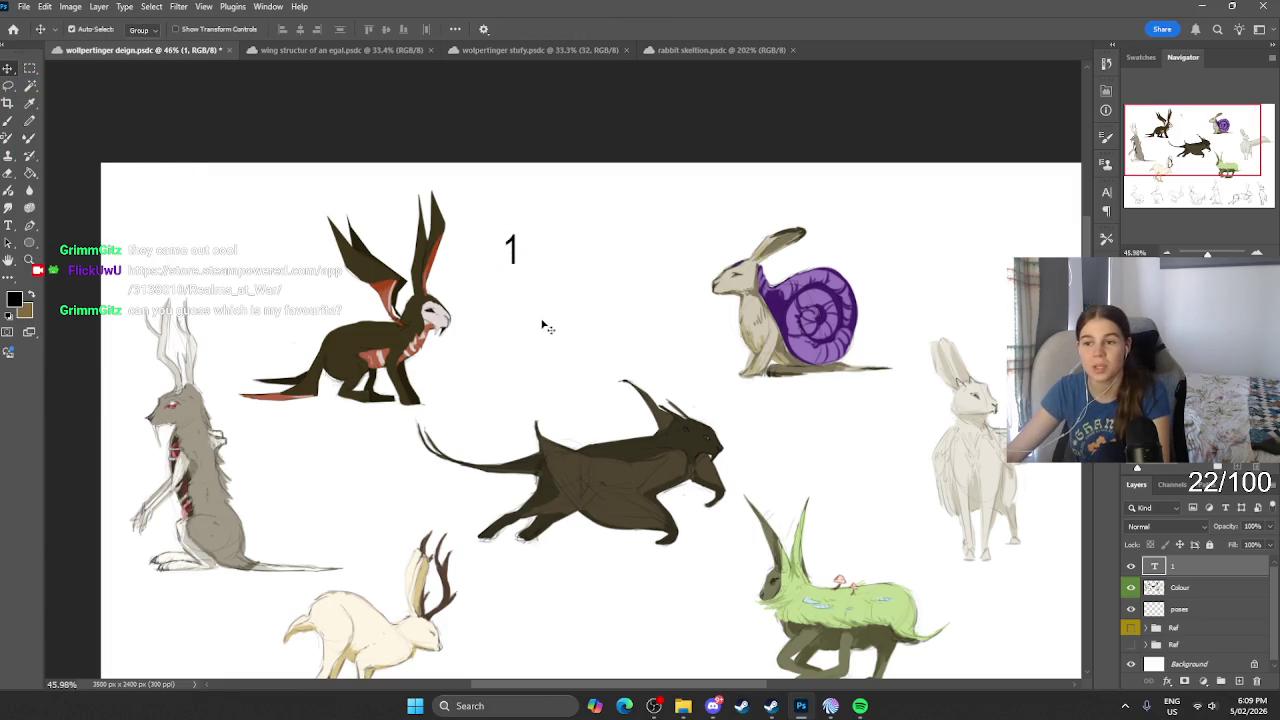
pyautogui.scroll(2, 524, 277)
pyautogui.hotkey('ctrl', 't')
pyautogui.moveTo(528, 210)
pyautogui.mouseDown()
pyautogui.moveTo(512, 236)
pyautogui.moveTo(563, 403)
pyautogui.mouseUp()
# Step: Duplicate the label beside the snail rabbit and change it to '2'
pyautogui.press('Return')
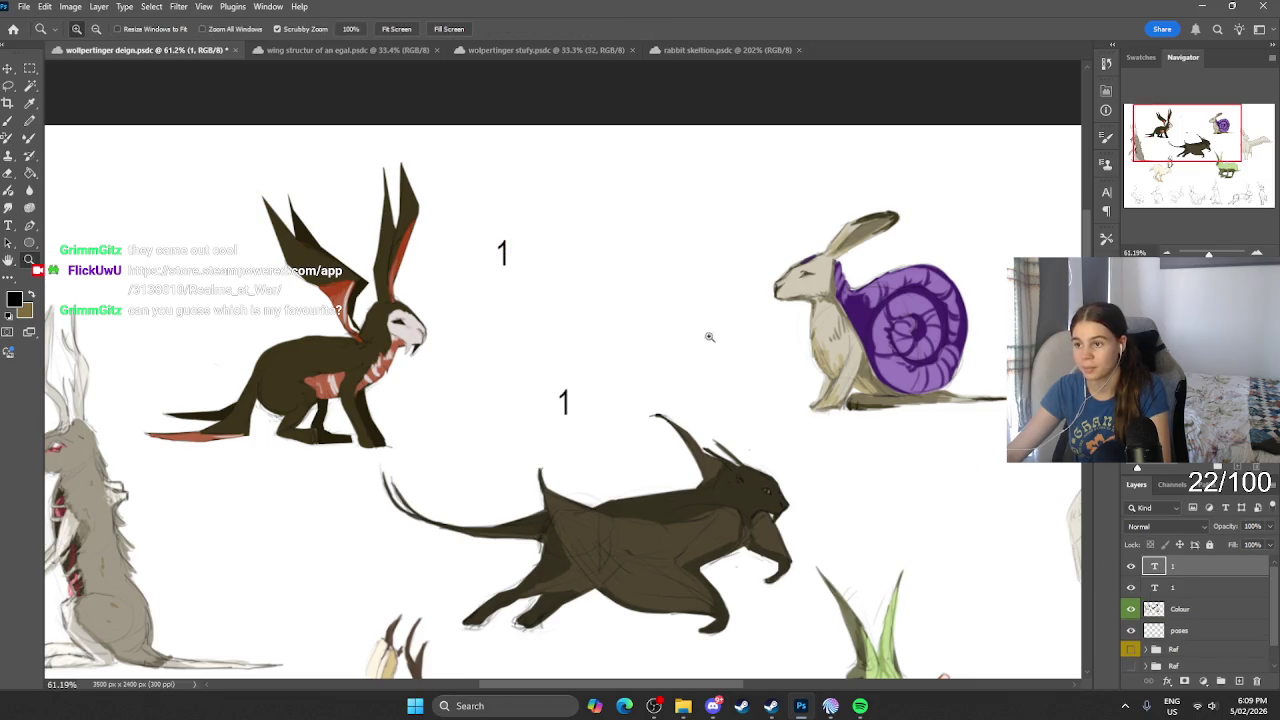
pyautogui.hotkey('ctrl', 't')
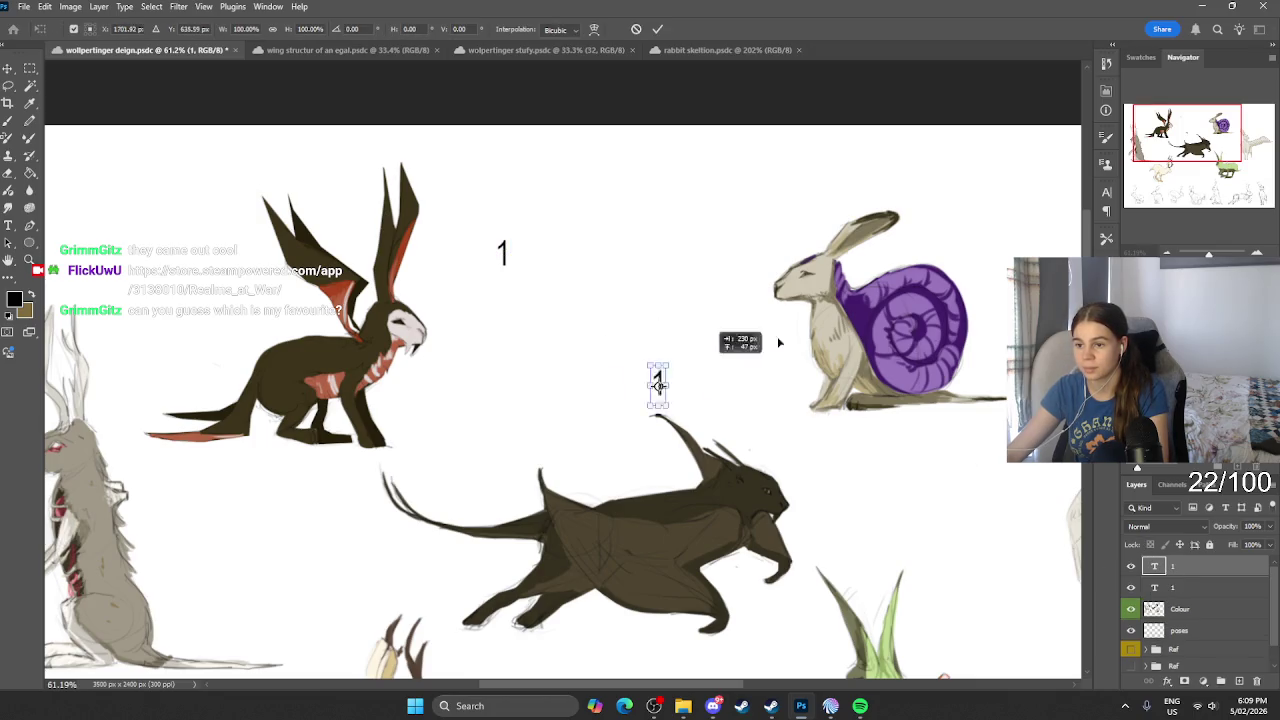
pyautogui.moveTo(565, 401); pyautogui.dragTo(989, 257)
pyautogui.press('Return')
pyautogui.press('z')
pyautogui.hscroll(2, 968, 280)
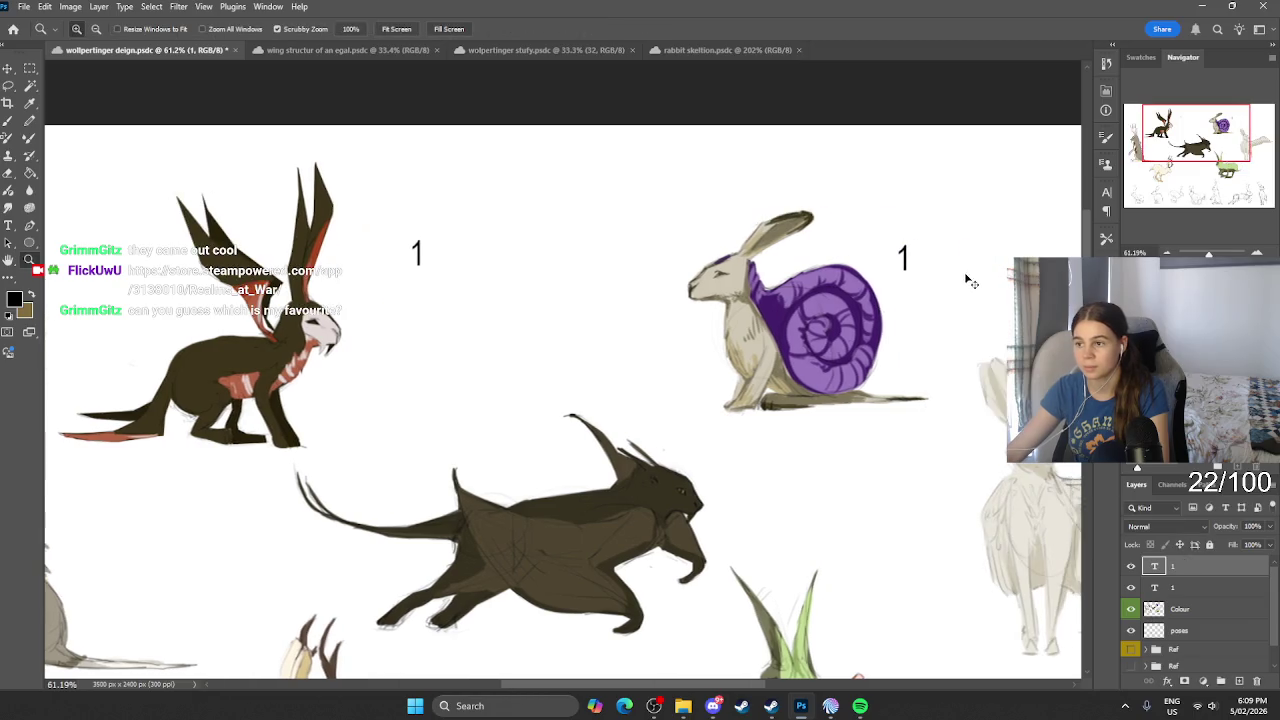
pyautogui.click(14, 71)
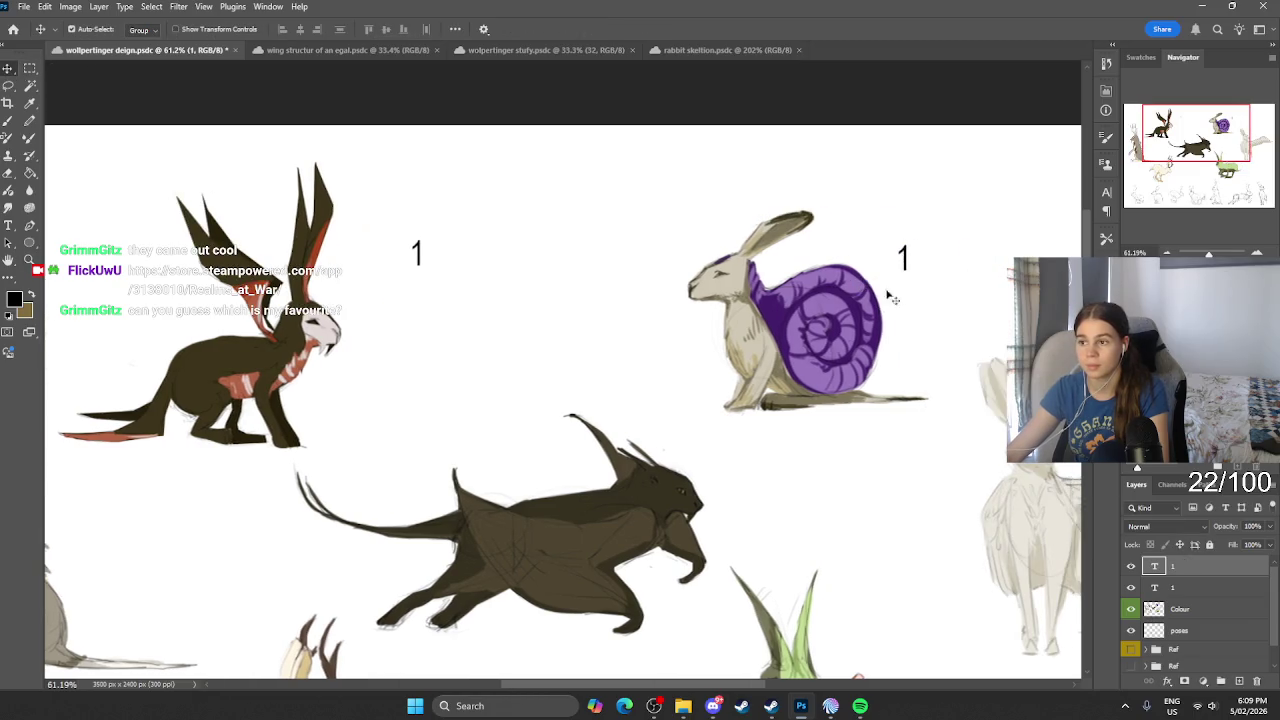
pyautogui.doubleClick(902, 257)
pyautogui.write('2')
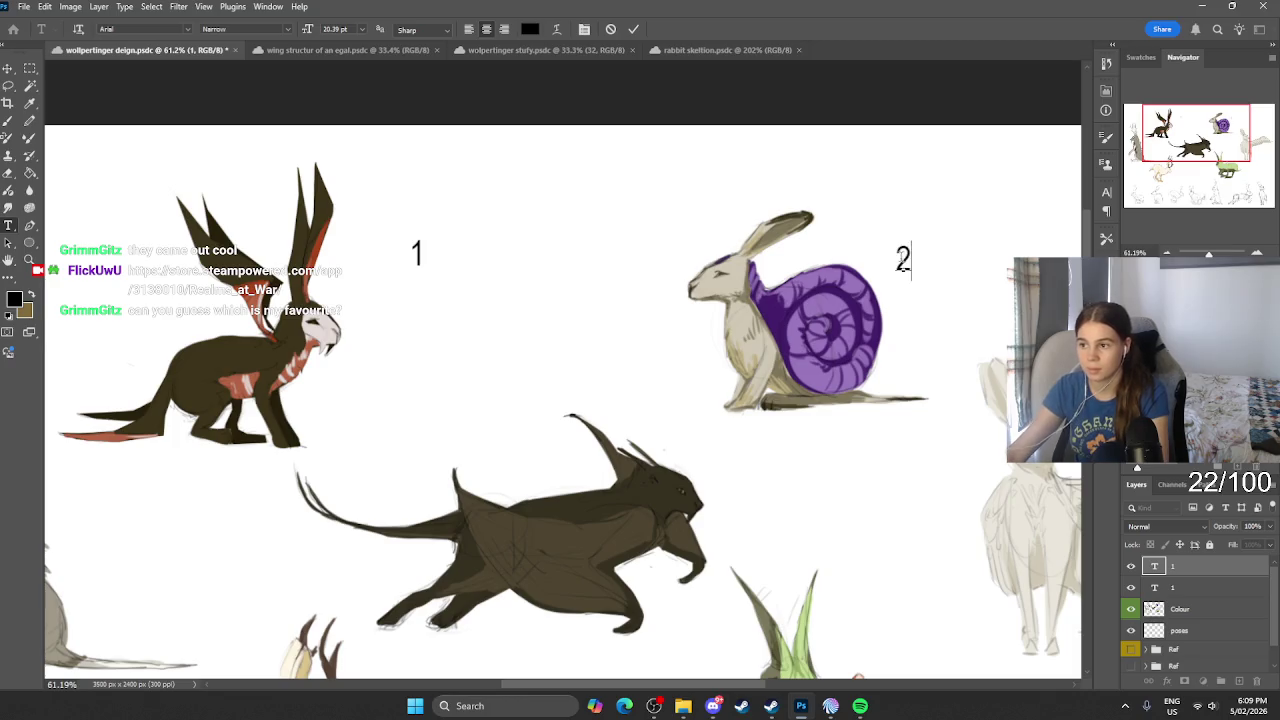
pyautogui.click(8, 68)
# Step: Copy the label as '3' beside the grey rabbit and '4' beside the dark creature
pyautogui.scroll(-3, 590, 378)
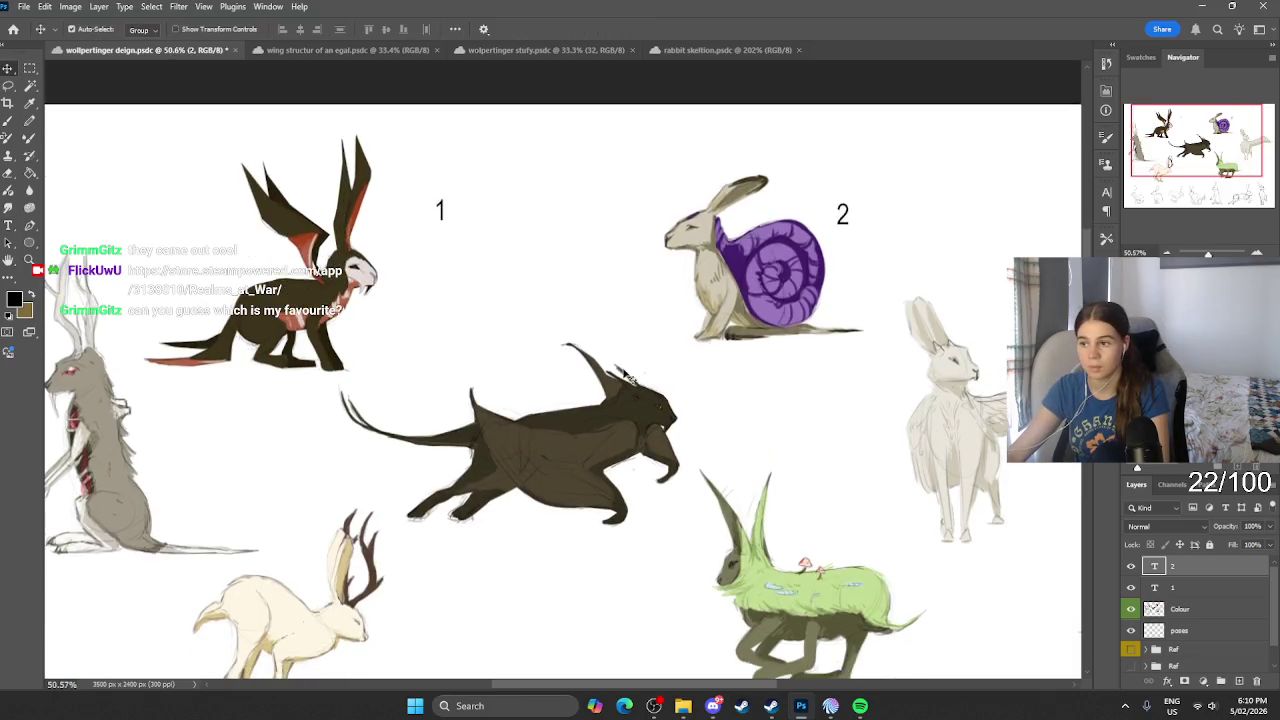
pyautogui.moveTo(822, 218)
pyautogui.mouseDown()
pyautogui.moveTo(567, 396)
pyautogui.moveTo(215, 410)
pyautogui.mouseUp()
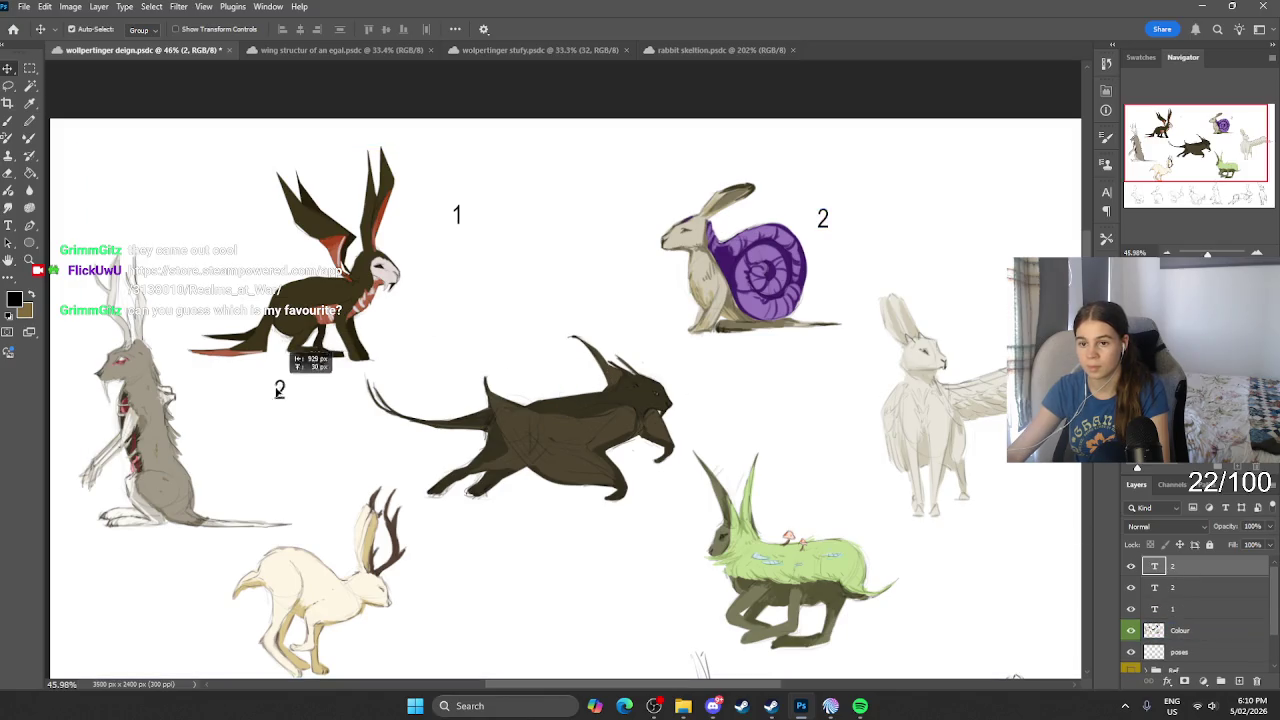
pyautogui.doubleClick(215, 412)
pyautogui.press('BackSpace')
pyautogui.write('3')
pyautogui.click(8, 67)
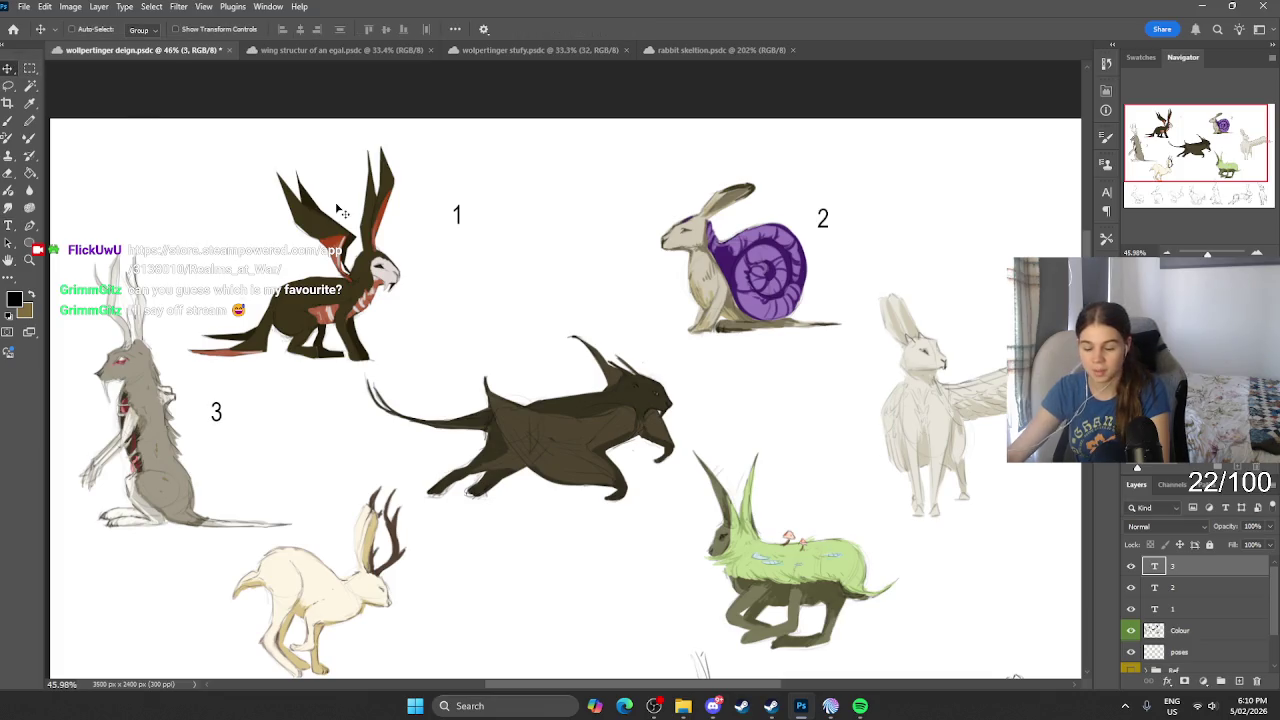
pyautogui.hotkey('ctrl', 'j')
pyautogui.moveTo(571, 386)
pyautogui.mouseDown()
pyautogui.moveTo(568, 403)
pyautogui.moveTo(711, 420)
pyautogui.moveTo(692, 423)
pyautogui.mouseUp()
pyautogui.doubleClick(692, 423)
pyautogui.press('BackSpace')
pyautogui.write('4')
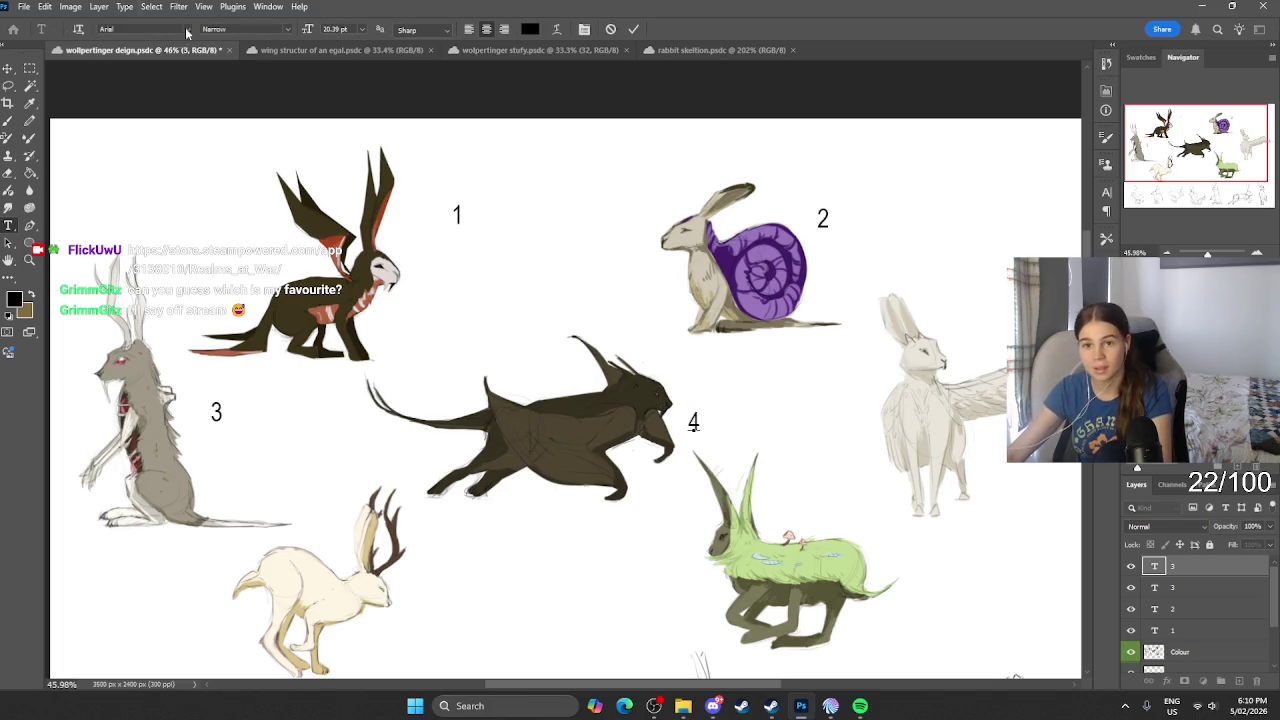
pyautogui.click(8, 67)
# Step: Add label '5' beside the winged rabbit and '6' beside the antlered hare
pyautogui.scroll(-2, 415, 295)
pyautogui.scroll(-1, 410, 288)
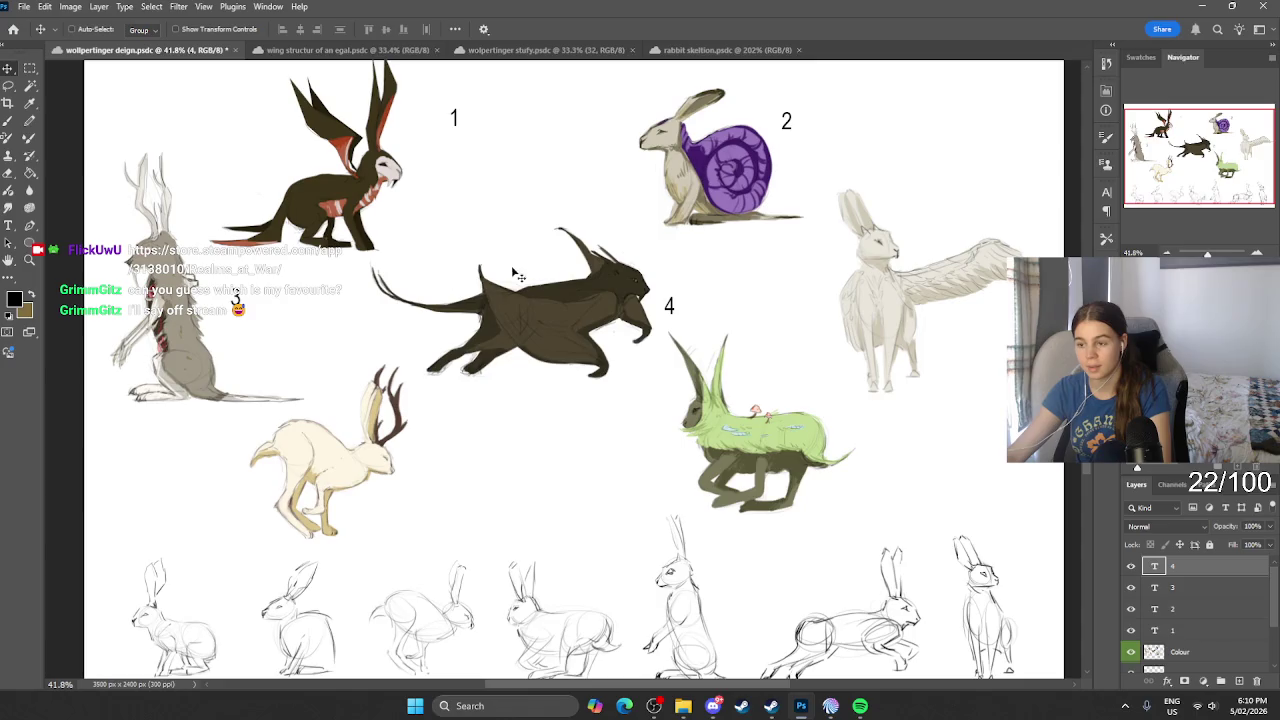
pyautogui.moveTo(673, 315)
pyautogui.mouseDown()
pyautogui.moveTo(848, 311)
pyautogui.moveTo(826, 302)
pyautogui.mouseUp()
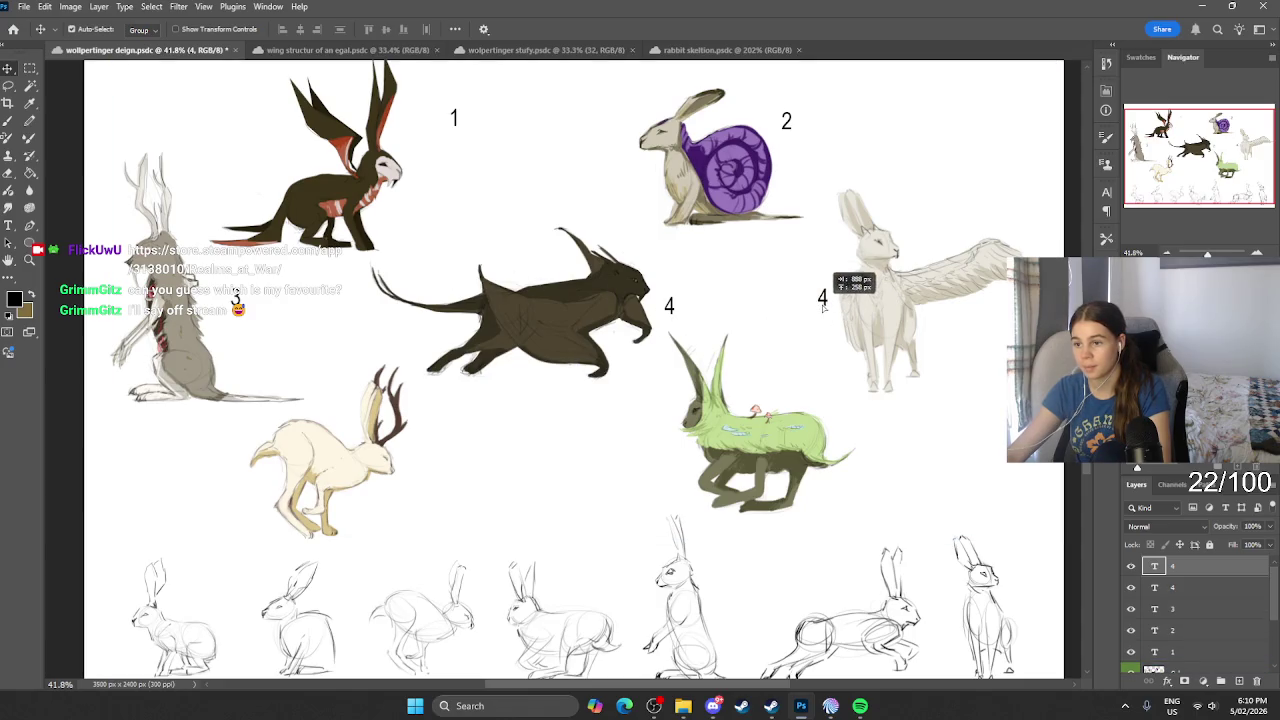
pyautogui.doubleClick(822, 300)
pyautogui.press('BackSpace')
pyautogui.write('5')
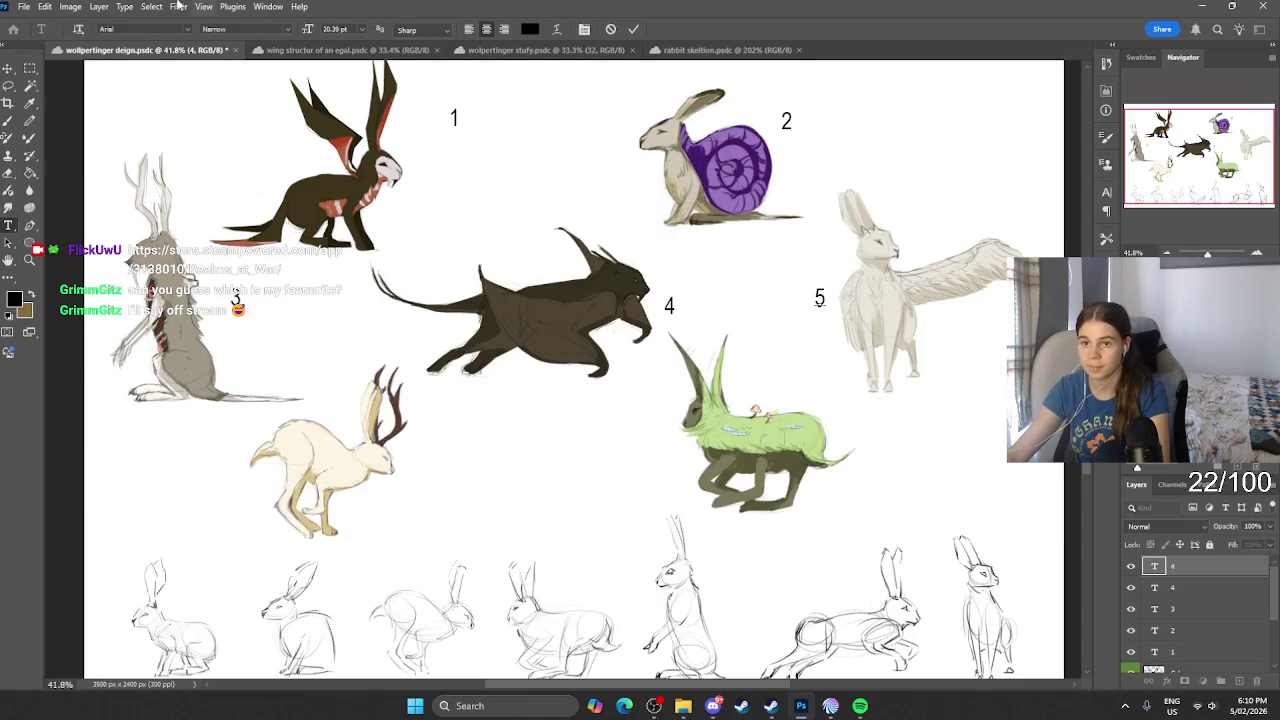
pyautogui.click(8, 67)
pyautogui.moveTo(820, 299); pyautogui.dragTo(420, 461)
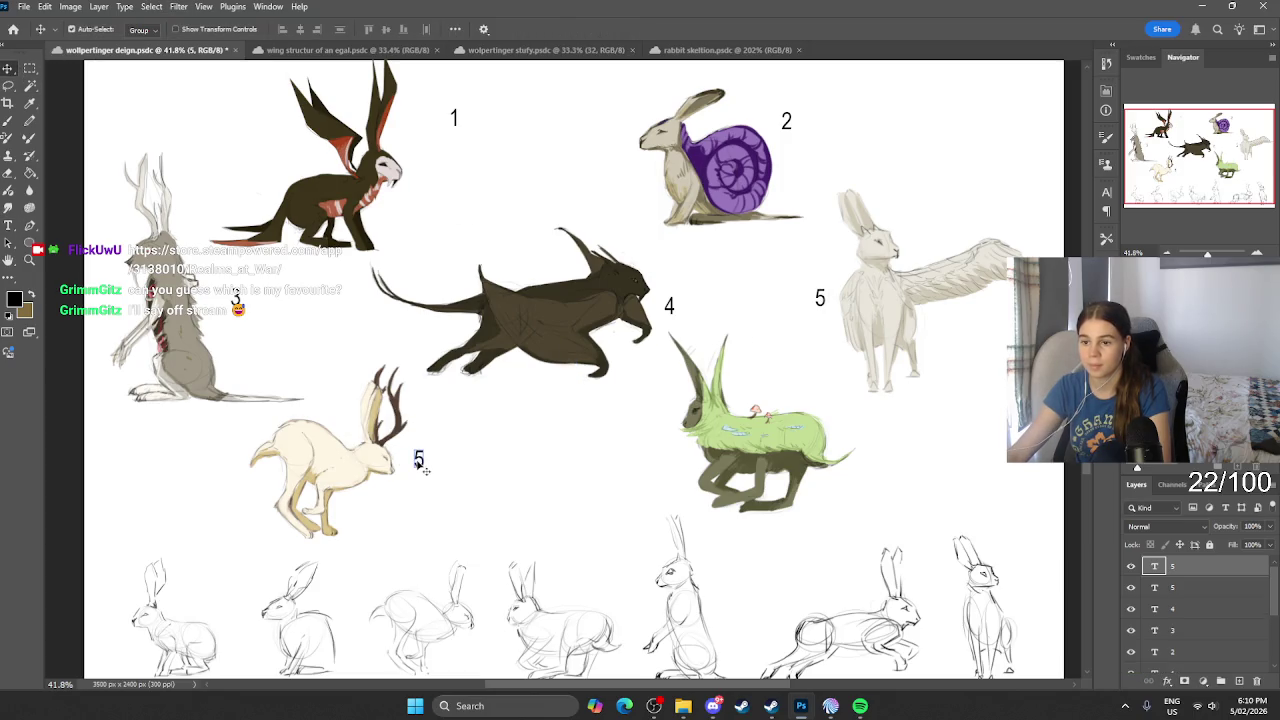
pyautogui.press('t')
pyautogui.doubleClick(419, 459)
pyautogui.write('6')
pyautogui.click(8, 67)
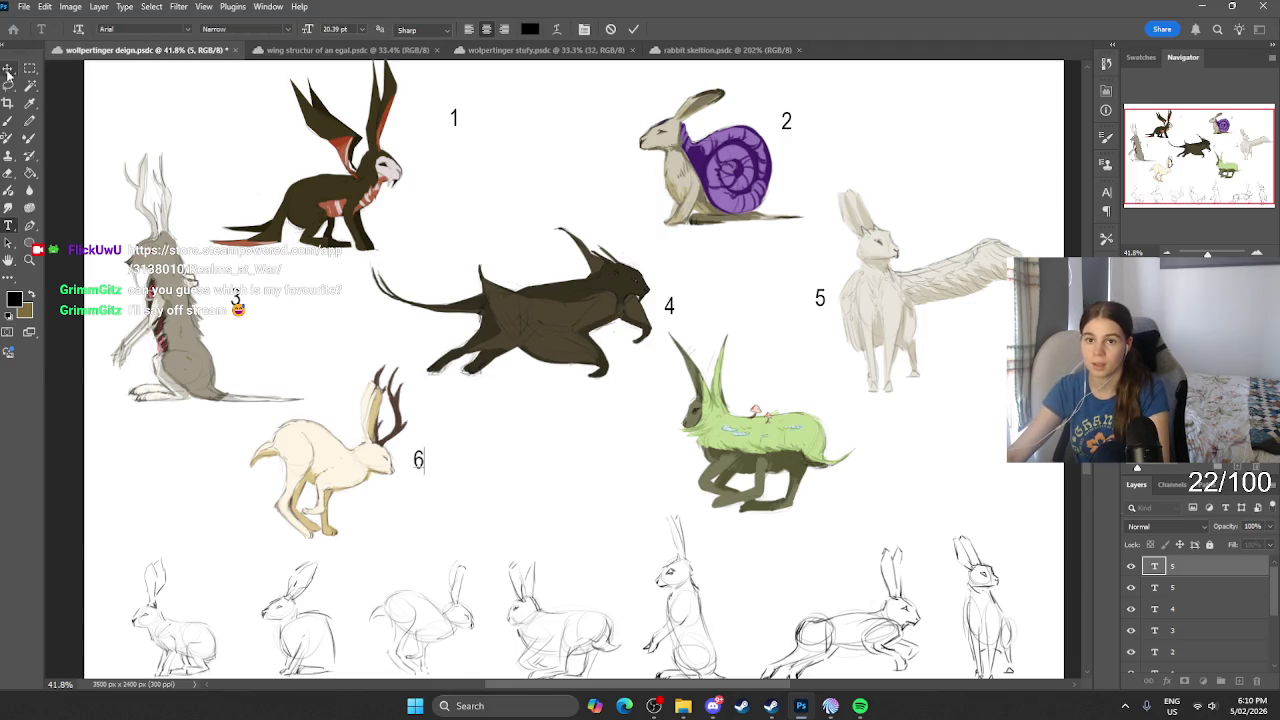
# Step: Add label '7' beside the green creature and nudge the '1' closer to its creature
pyautogui.moveTo(419, 459)
pyautogui.mouseDown()
pyautogui.moveTo(573, 370)
pyautogui.moveTo(662, 462)
pyautogui.mouseUp()
pyautogui.press('t')
pyautogui.doubleClick(658, 459)
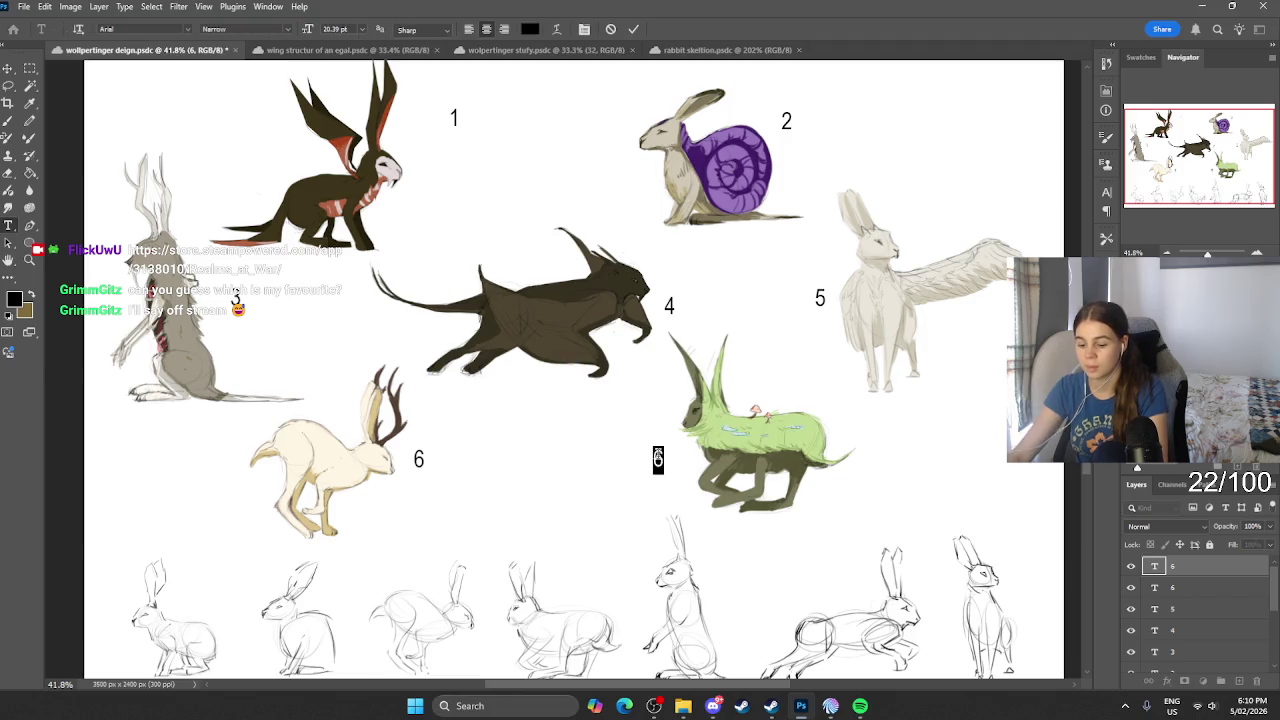
pyautogui.press('BackSpace')
pyautogui.write('7')
pyautogui.click(8, 67)
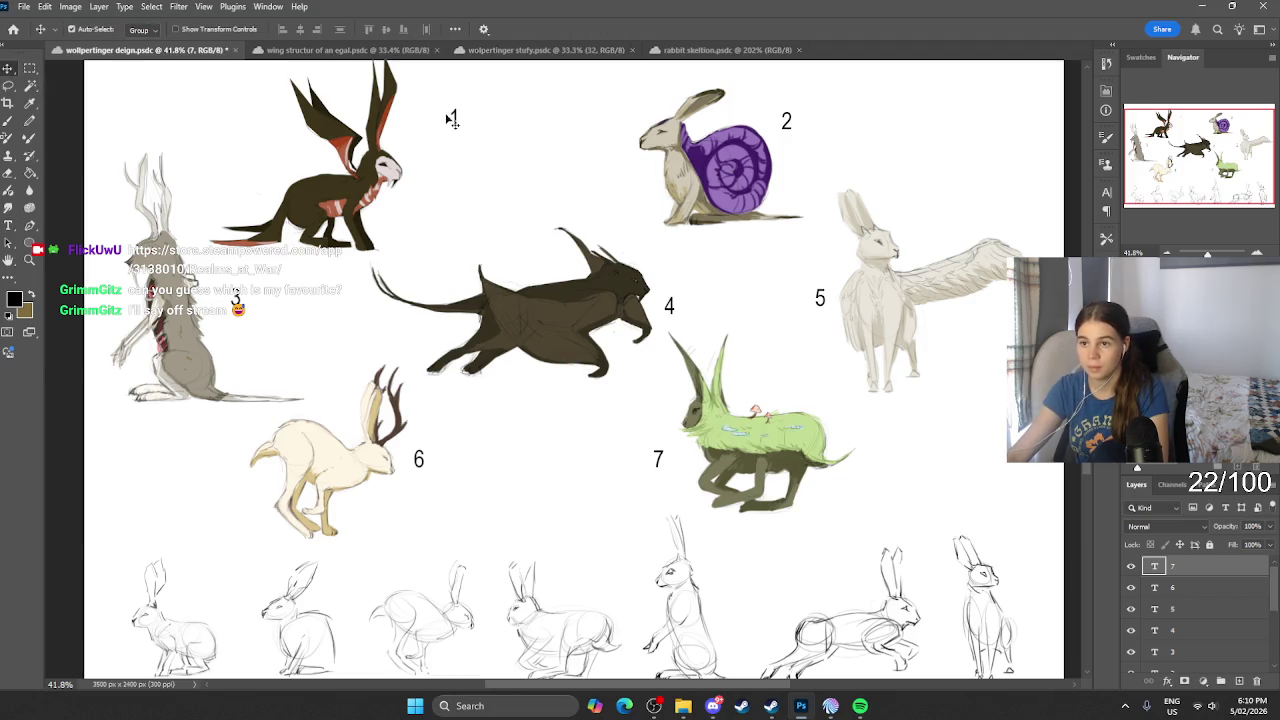
pyautogui.moveTo(454, 118); pyautogui.dragTo(422, 136)
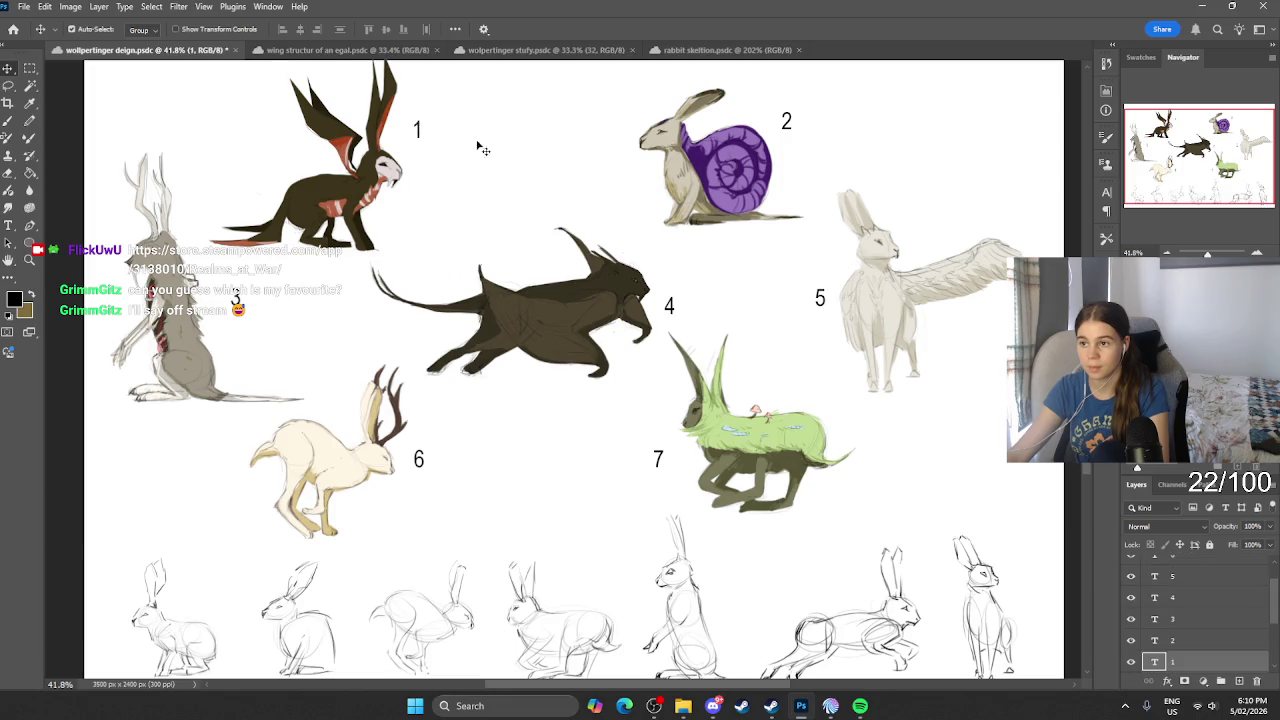
pyautogui.scroll(-3, 480, 143)
pyautogui.scroll(1, 603, 190)
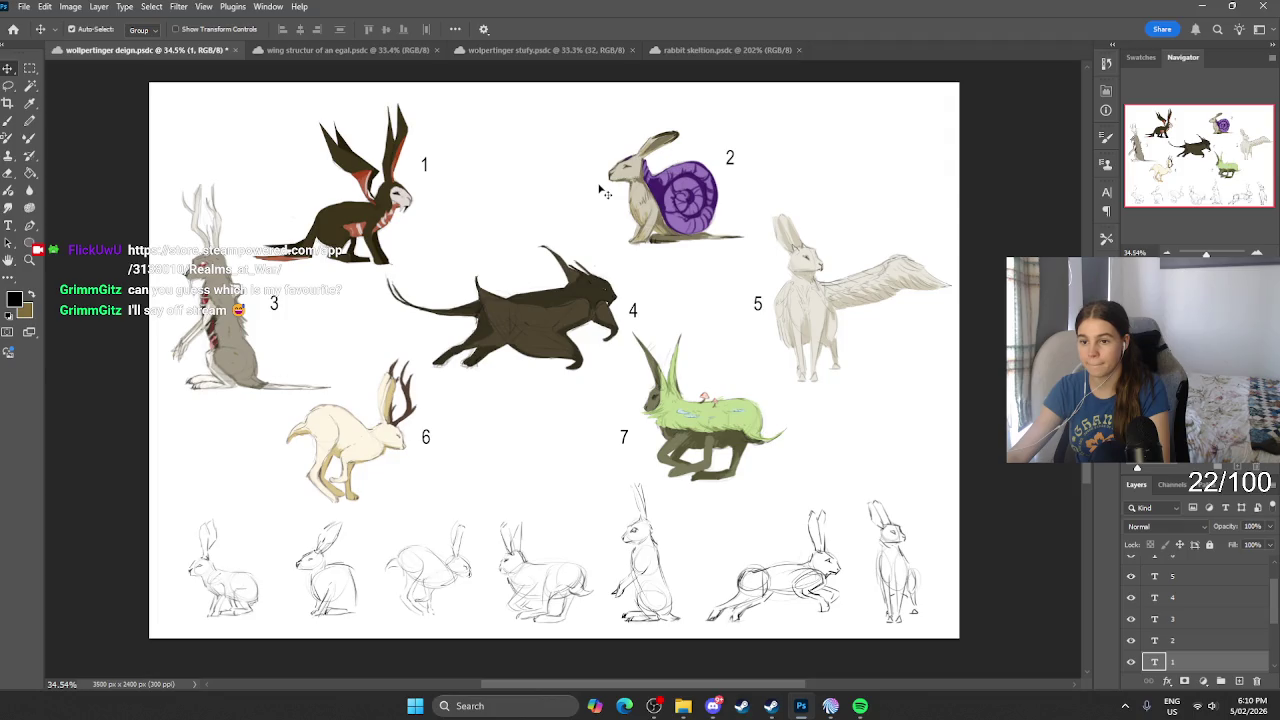
# Step: Save the numbered wolpertinger design, then switch to the wing structure document
pyautogui.click(22, 6)
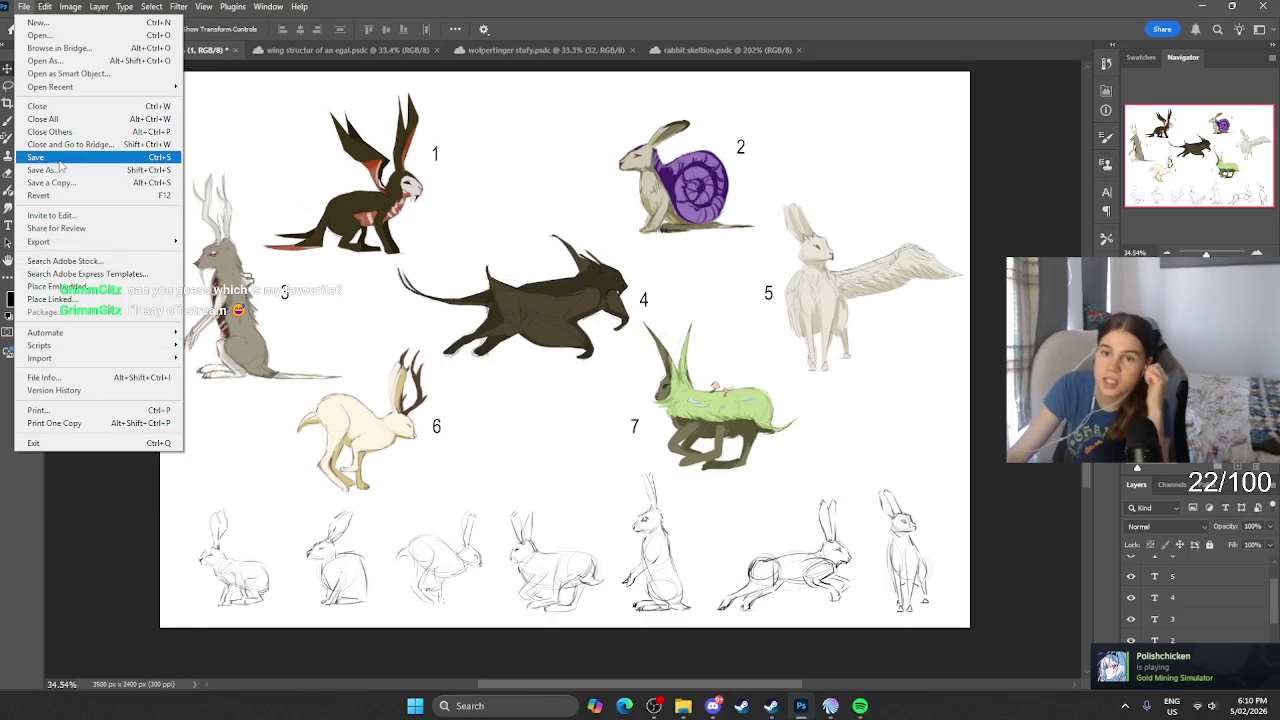
pyautogui.click(59, 160)
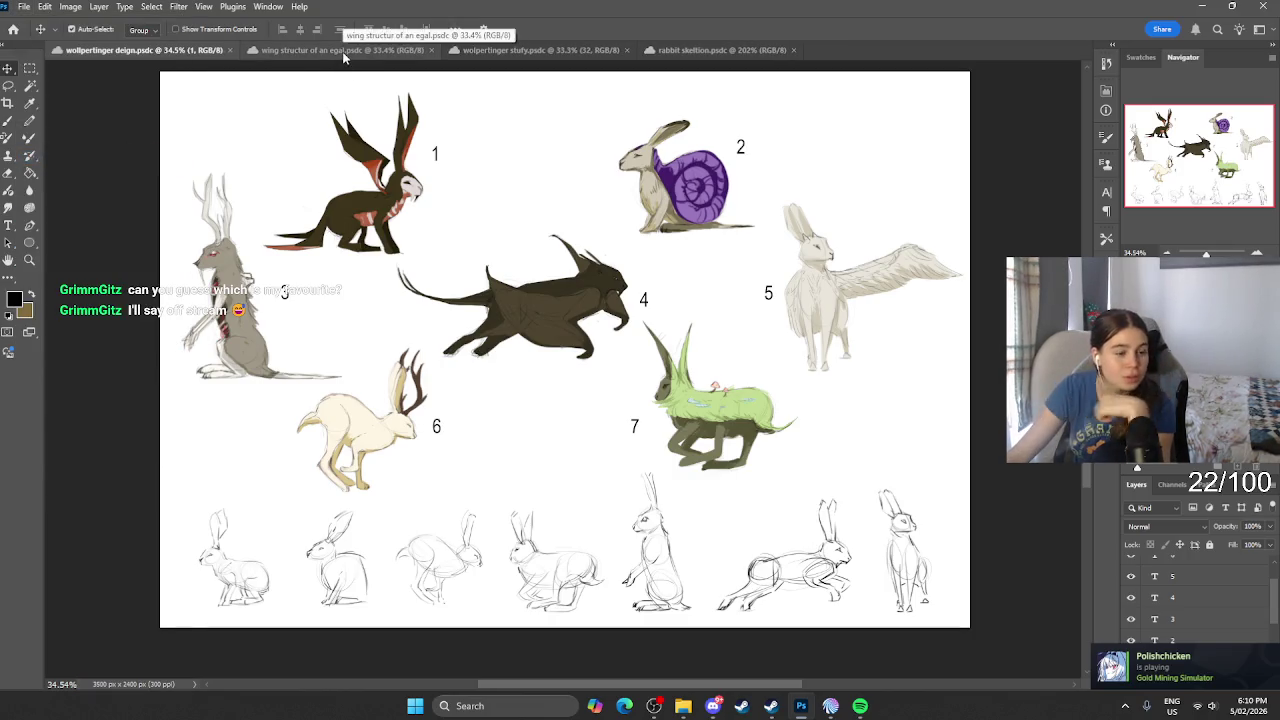
pyautogui.click(342, 51)
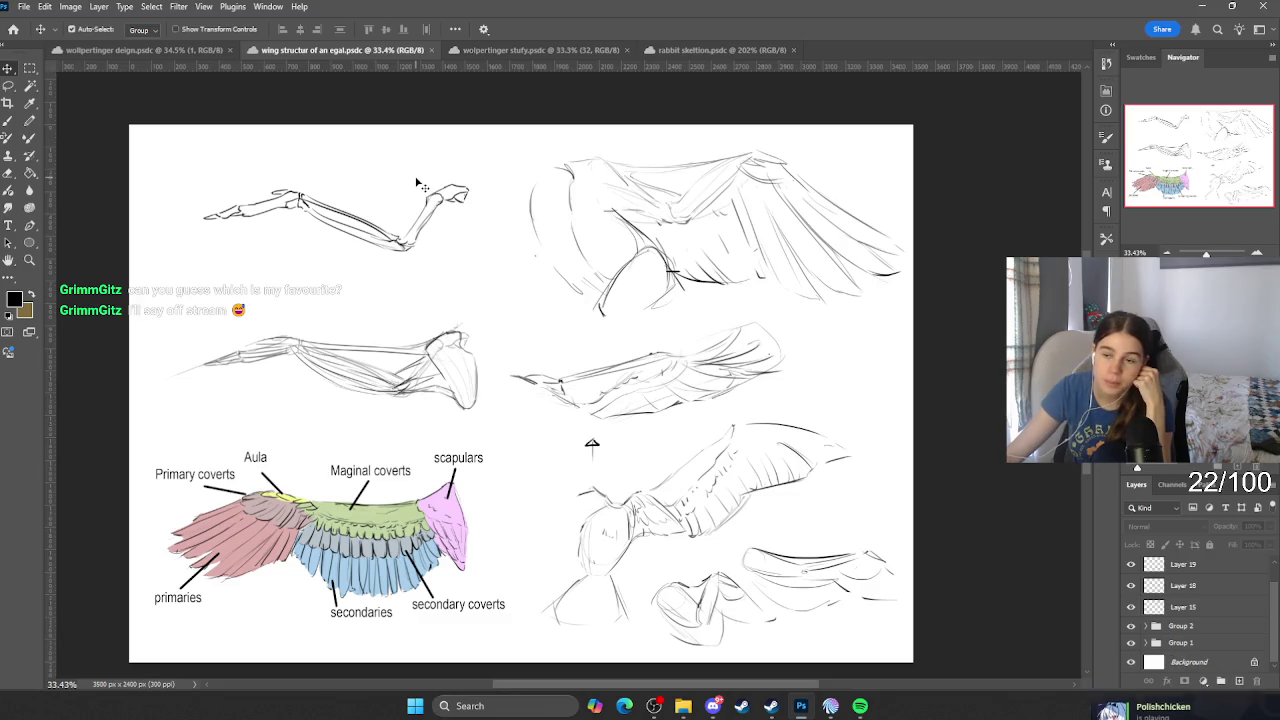
pyautogui.click(23, 6)
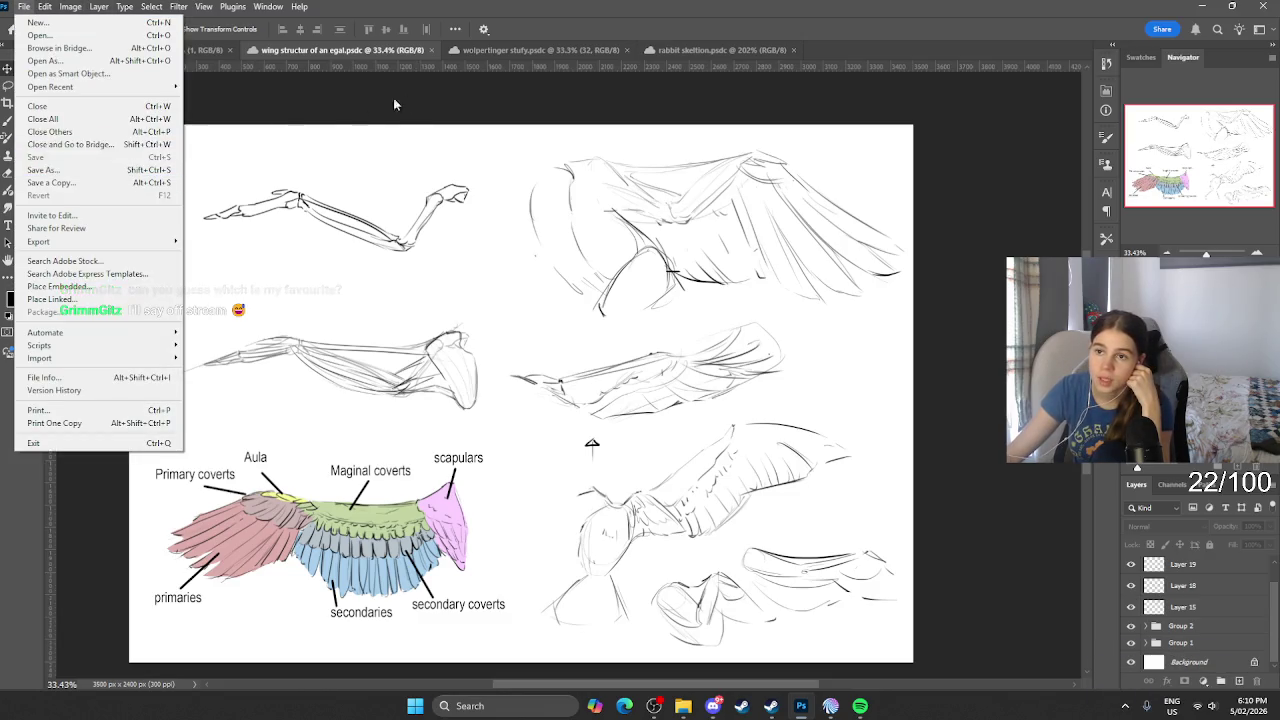
pyautogui.click(393, 103)
# Step: Bring up the rabbit skeleton reference and scroll through the labelled skeleton and muscle study
pyautogui.click(605, 52)
pyautogui.click(728, 54)
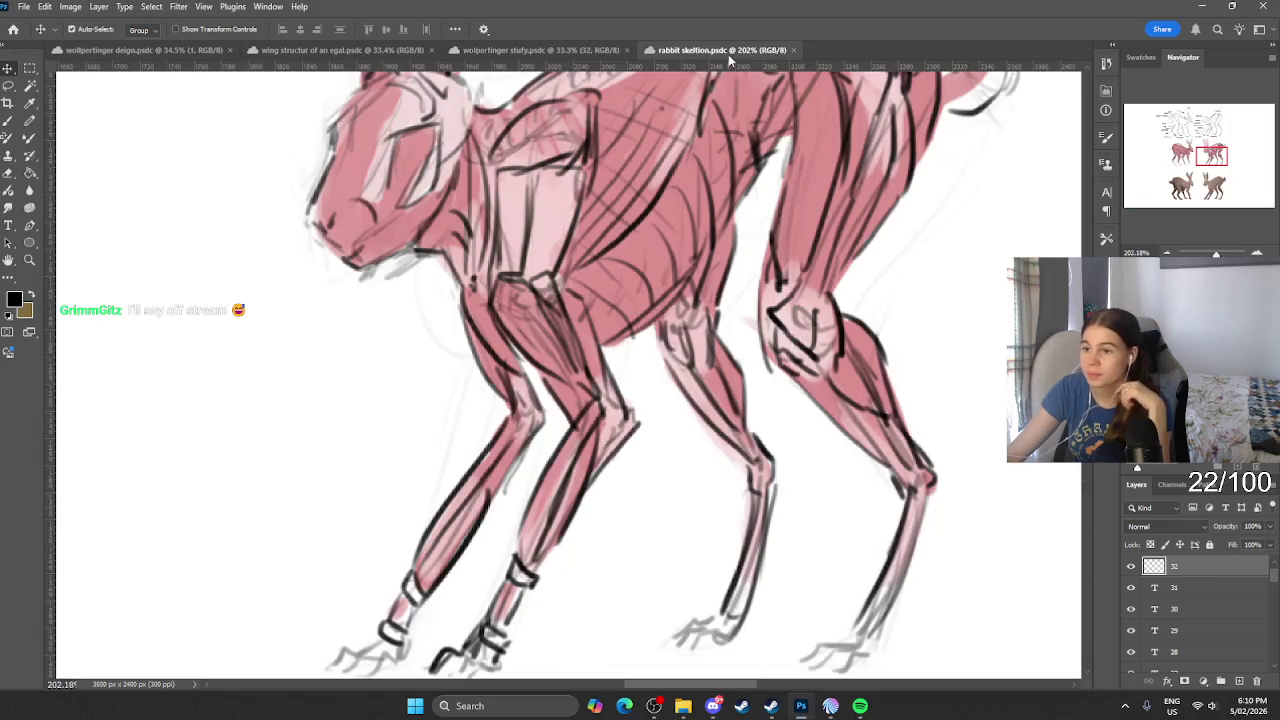
pyautogui.scroll(-2, 610, 215)
pyautogui.scroll(-2, 610, 215)
pyautogui.scroll(-1, 610, 215)
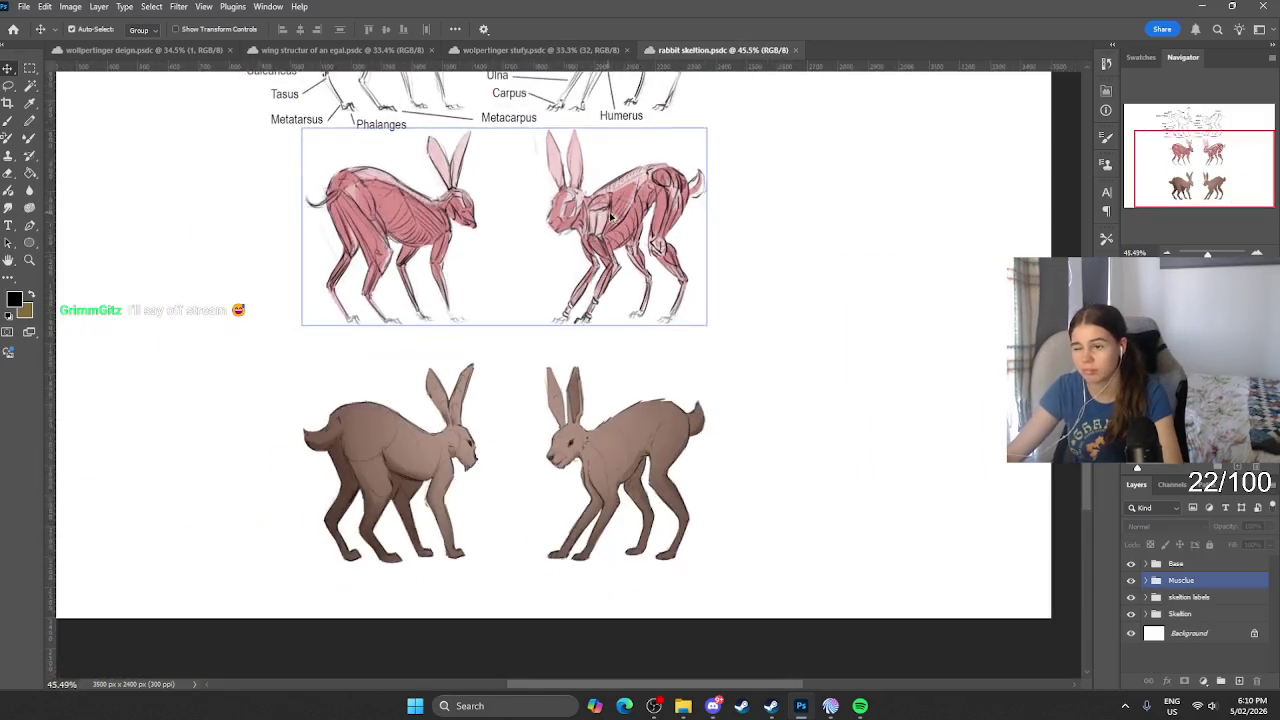
pyautogui.scroll(-1, 610, 215)
pyautogui.scroll(3, 694, 297)
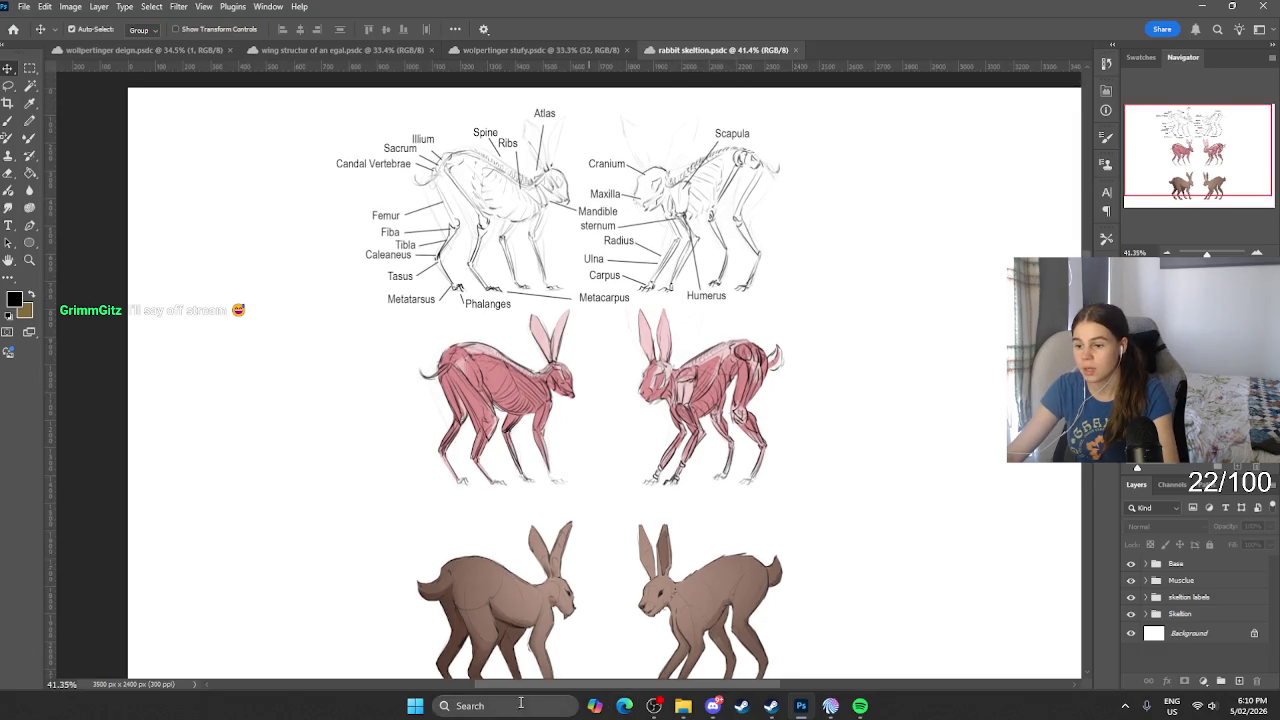
pyautogui.click(520, 703)
# Step: Launch Google Chrome via a 'goo' search, then return to the wolpertinger design document
pyautogui.write('goo')
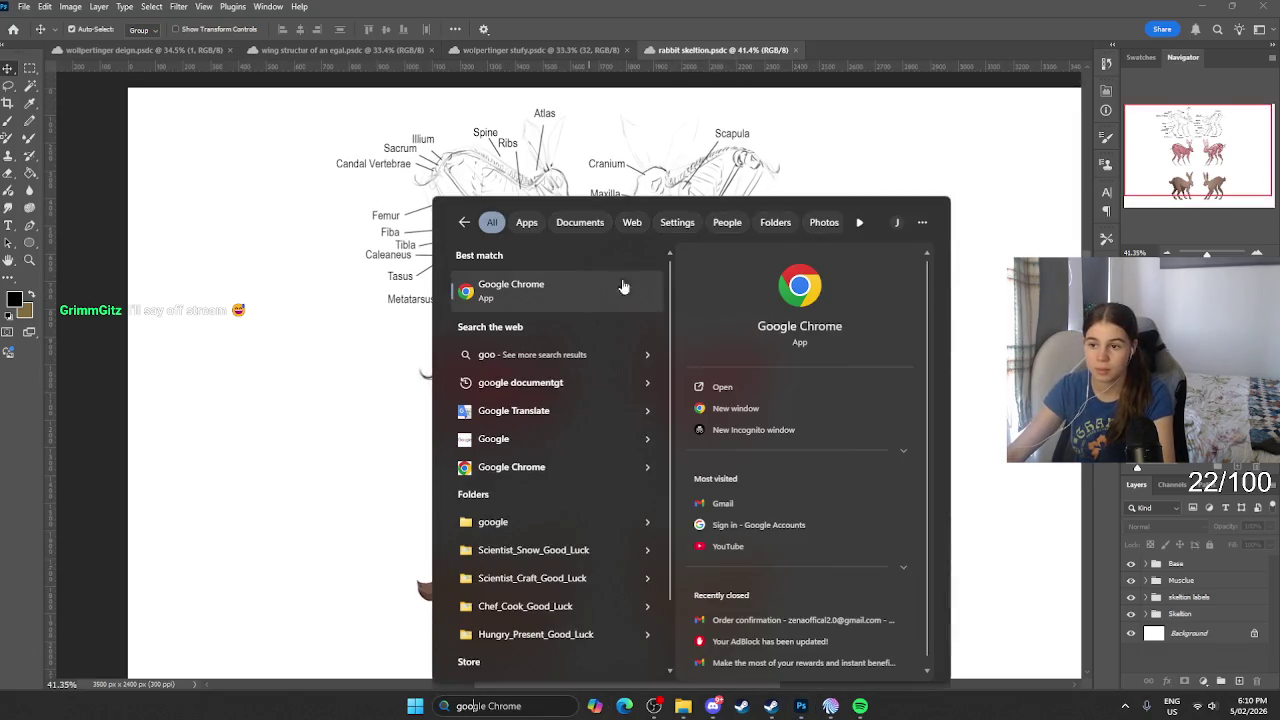
pyautogui.click(622, 287)
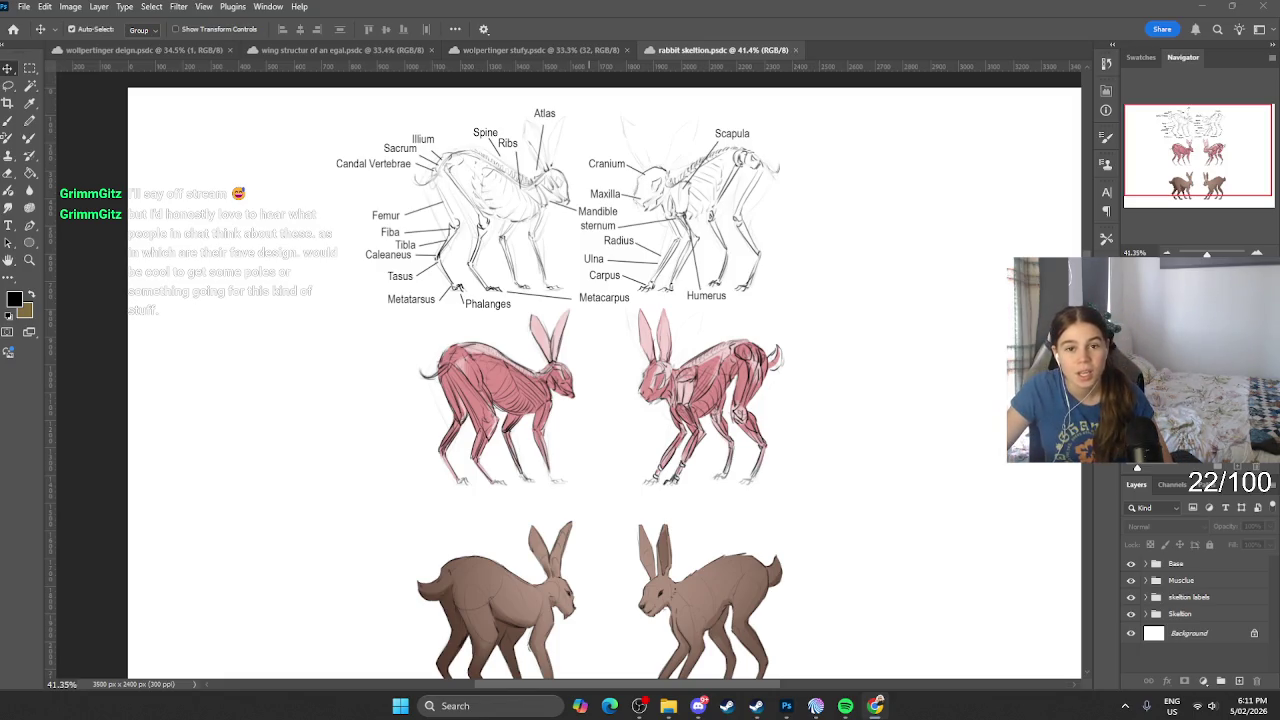
pyautogui.click(340, 50)
pyautogui.click(178, 52)
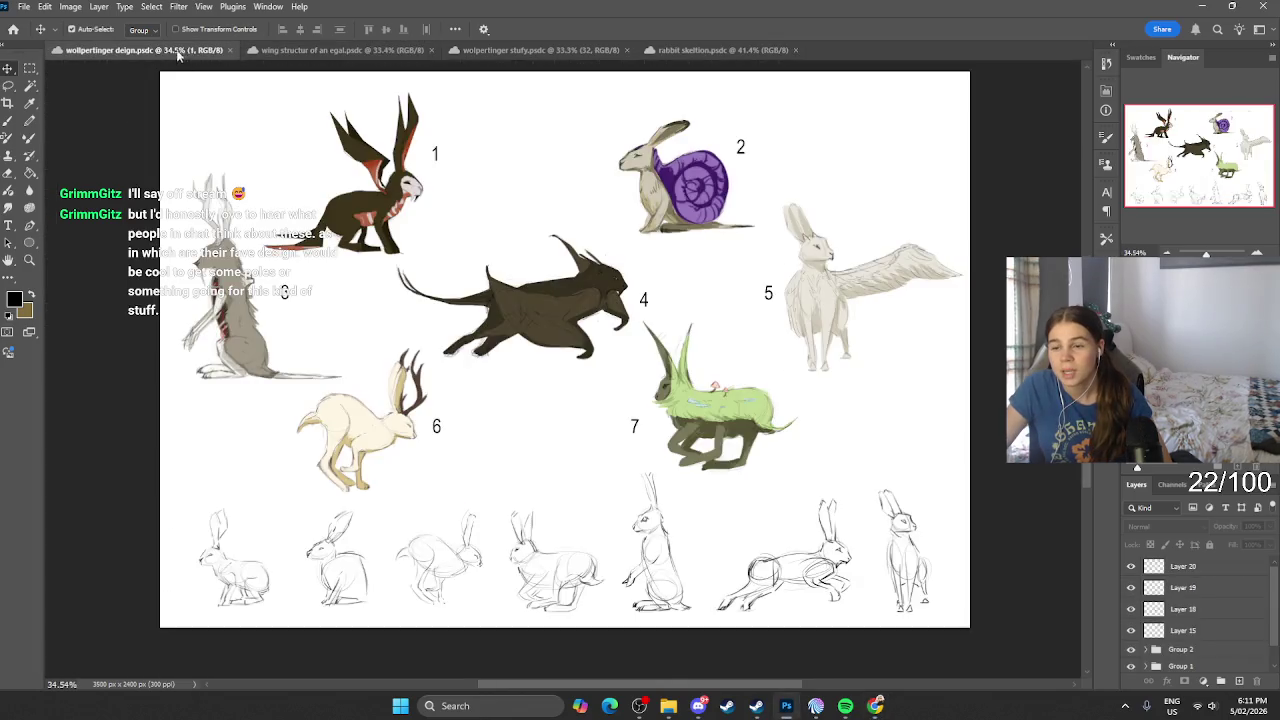
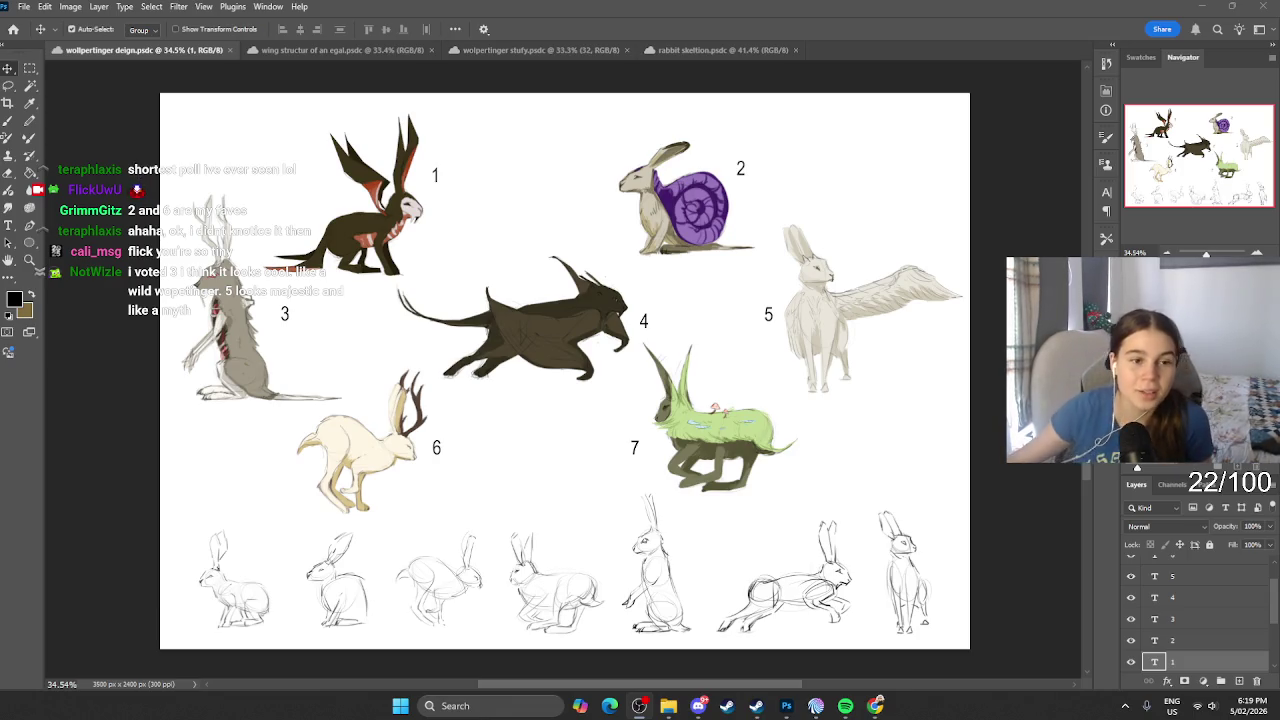
# Step: Check the stream chat poll and move the chat window up and right
pyautogui.hotkey('alt', 'Tab')
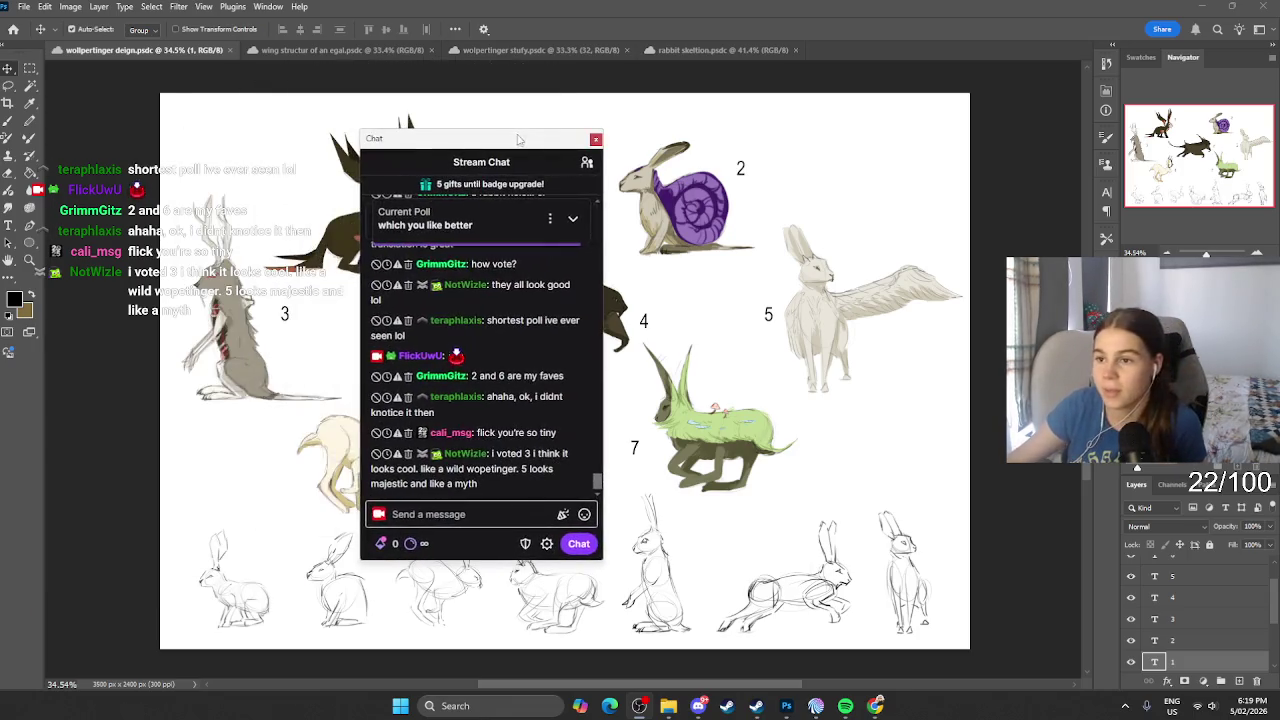
pyautogui.click(573, 221)
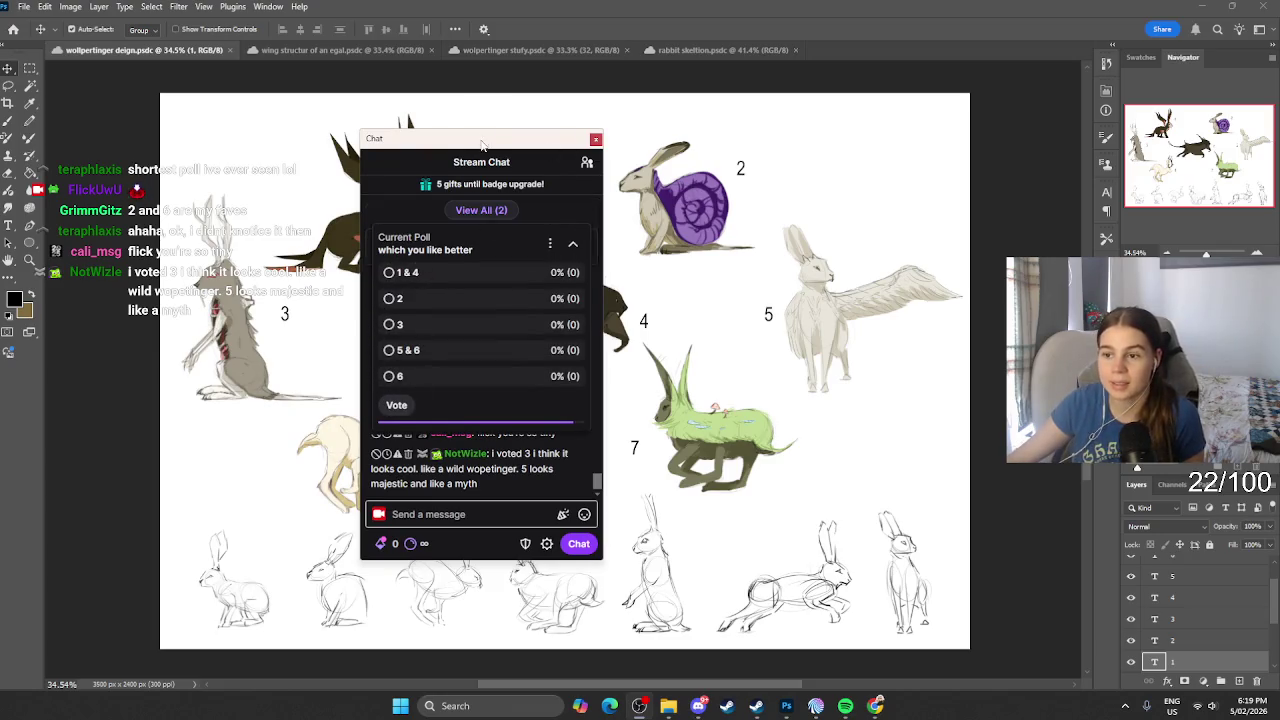
pyautogui.hotkey('alt', 'Tab')
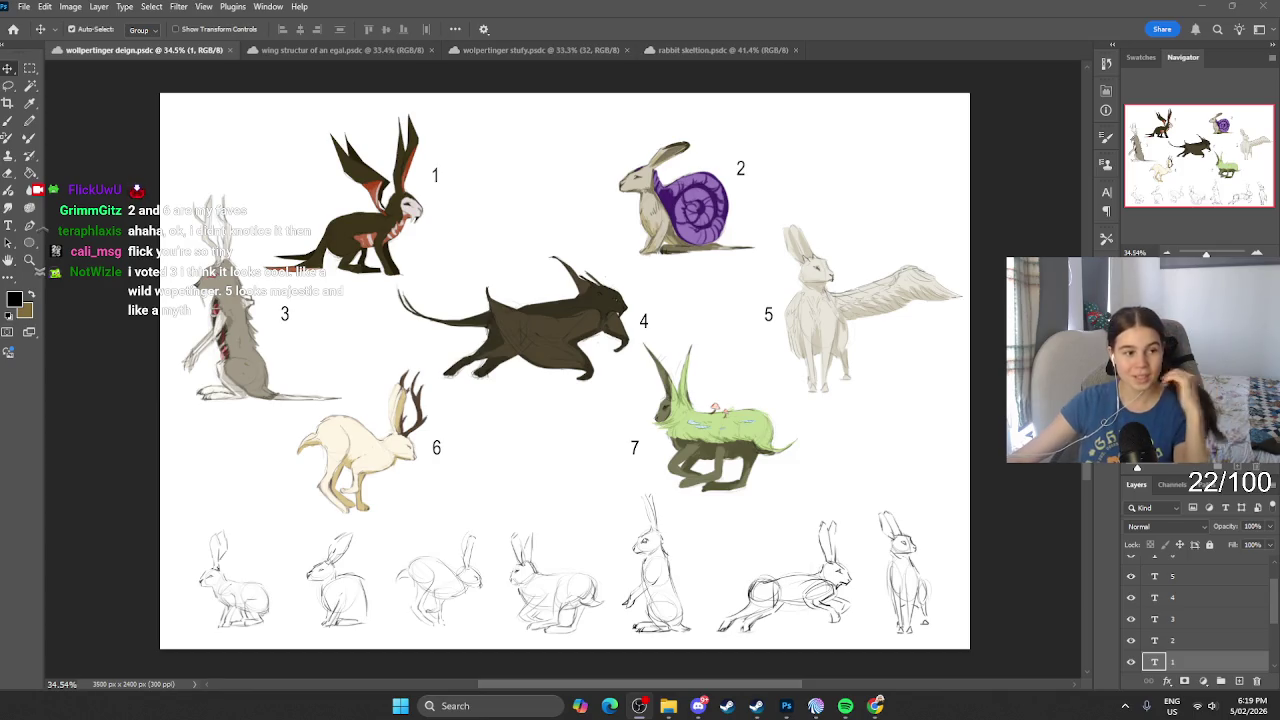
pyautogui.hotkey('alt', 'Tab')
pyautogui.moveTo(406, 138); pyautogui.dragTo(469, 106)
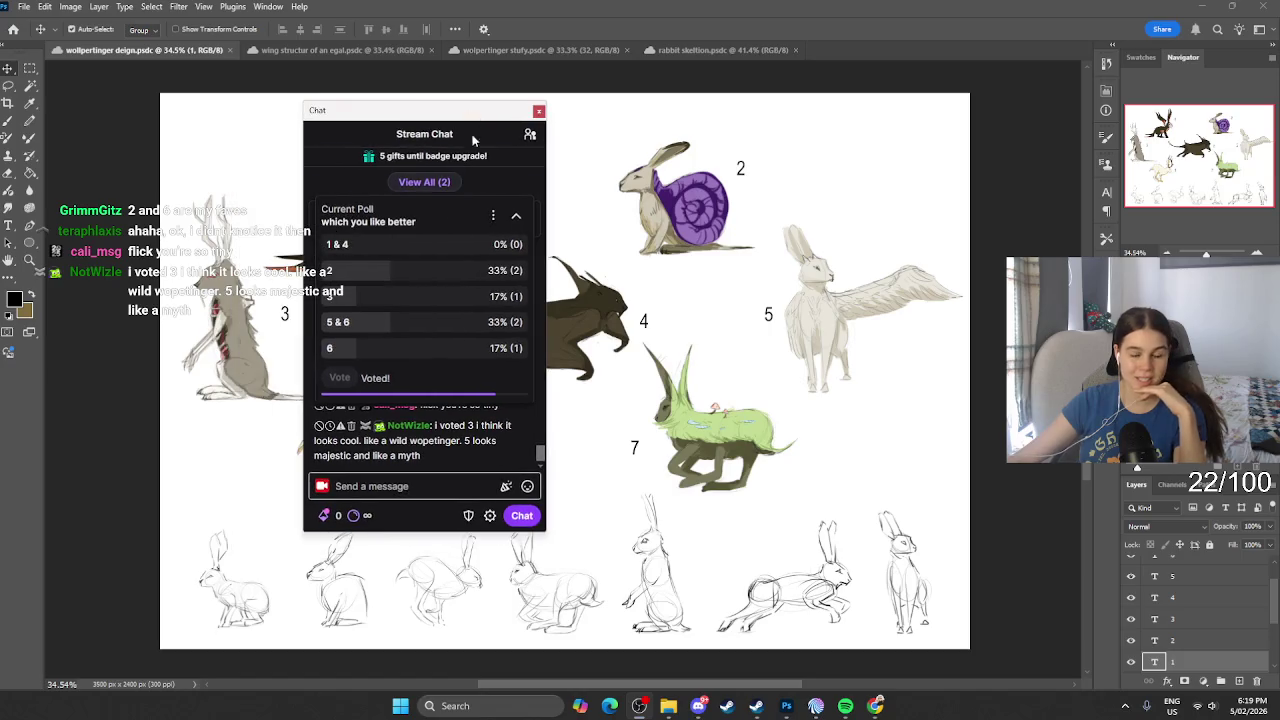
pyautogui.click(517, 218)
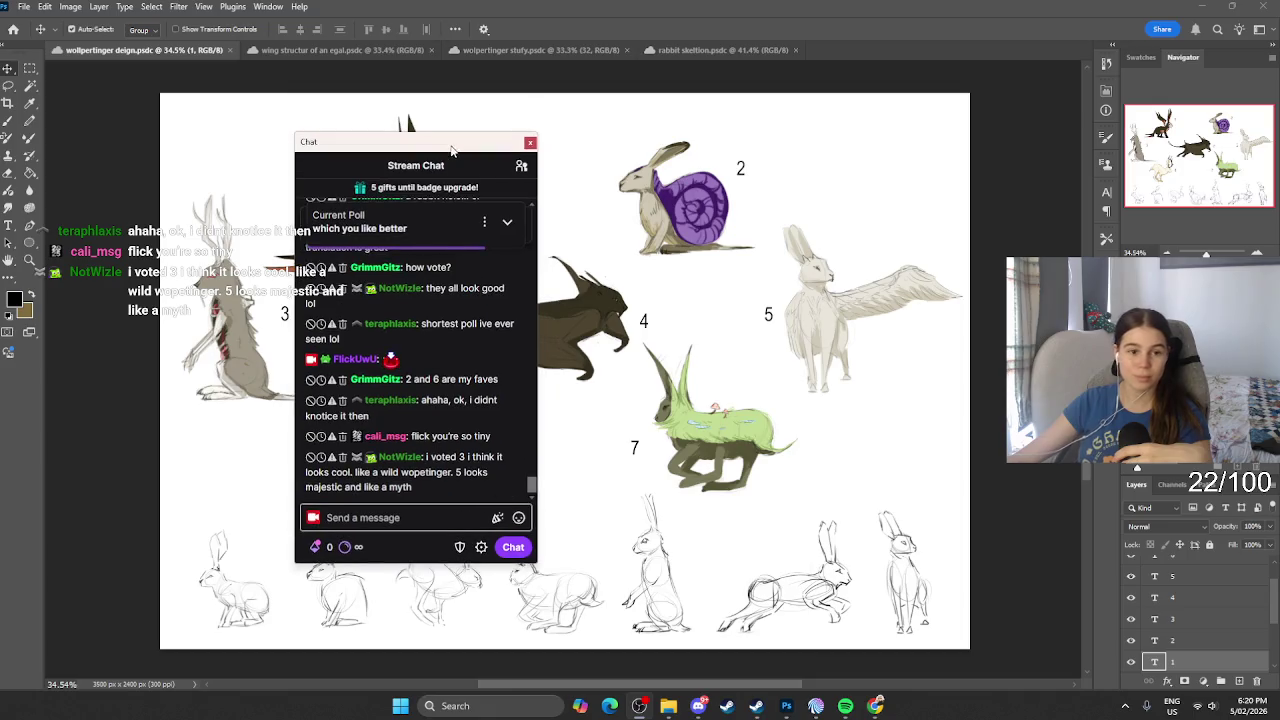
# Step: View the poll vote results while moving the chat window off the sketches
pyautogui.moveTo(458, 120); pyautogui.dragTo(450, 152)
pyautogui.click(516, 220)
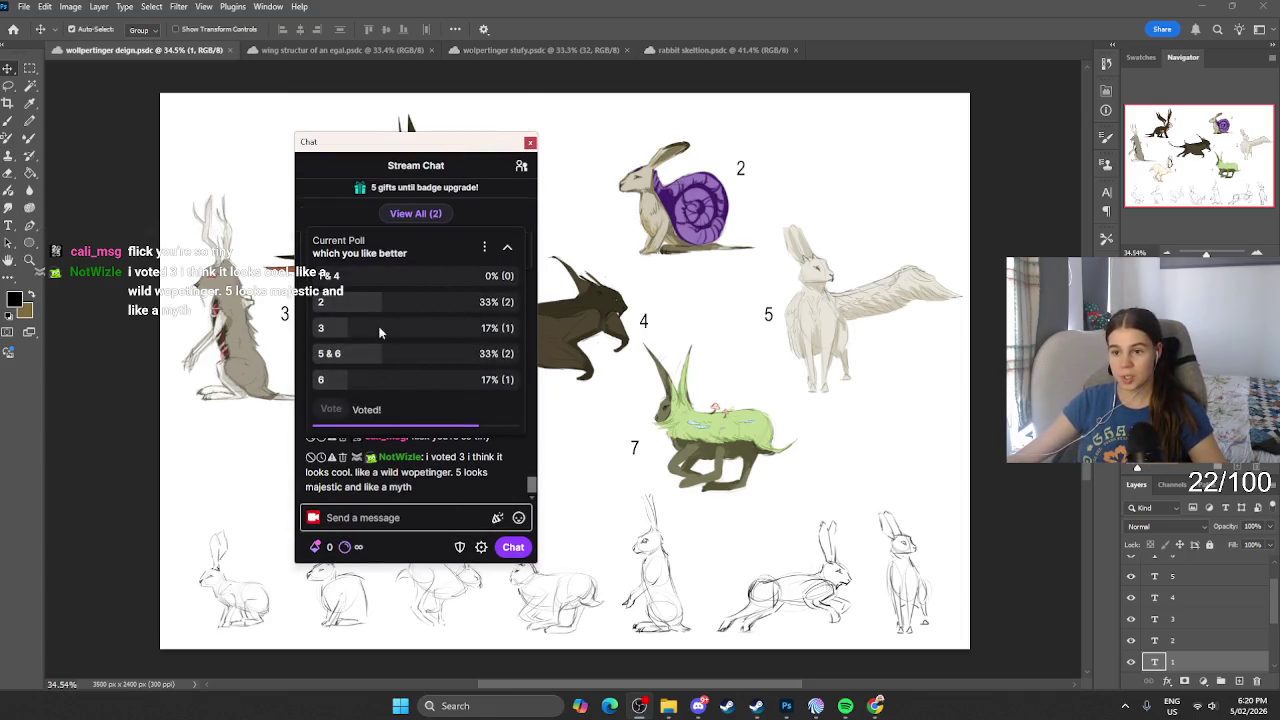
pyautogui.moveTo(412, 147)
pyautogui.mouseDown()
pyautogui.moveTo(631, 444)
pyautogui.moveTo(541, 182)
pyautogui.mouseUp()
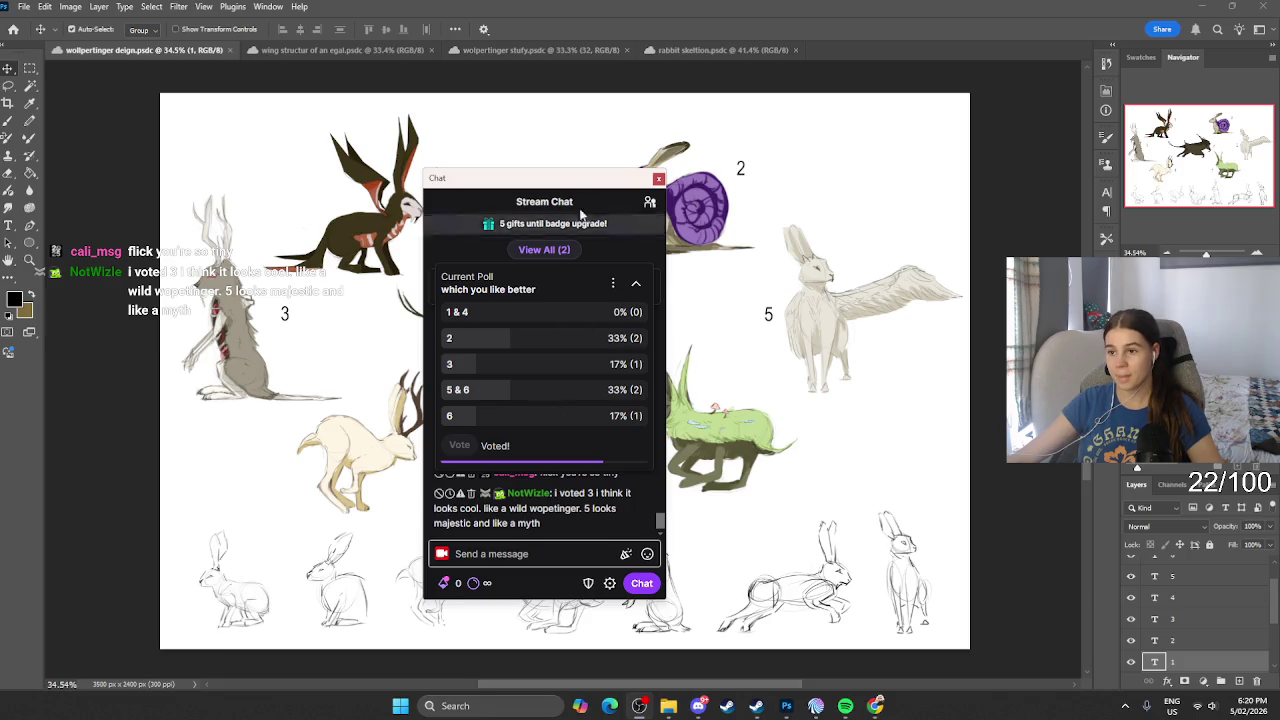
pyautogui.moveTo(578, 186)
pyautogui.mouseDown()
pyautogui.moveTo(652, 224)
pyautogui.moveTo(665, 159)
pyautogui.mouseUp()
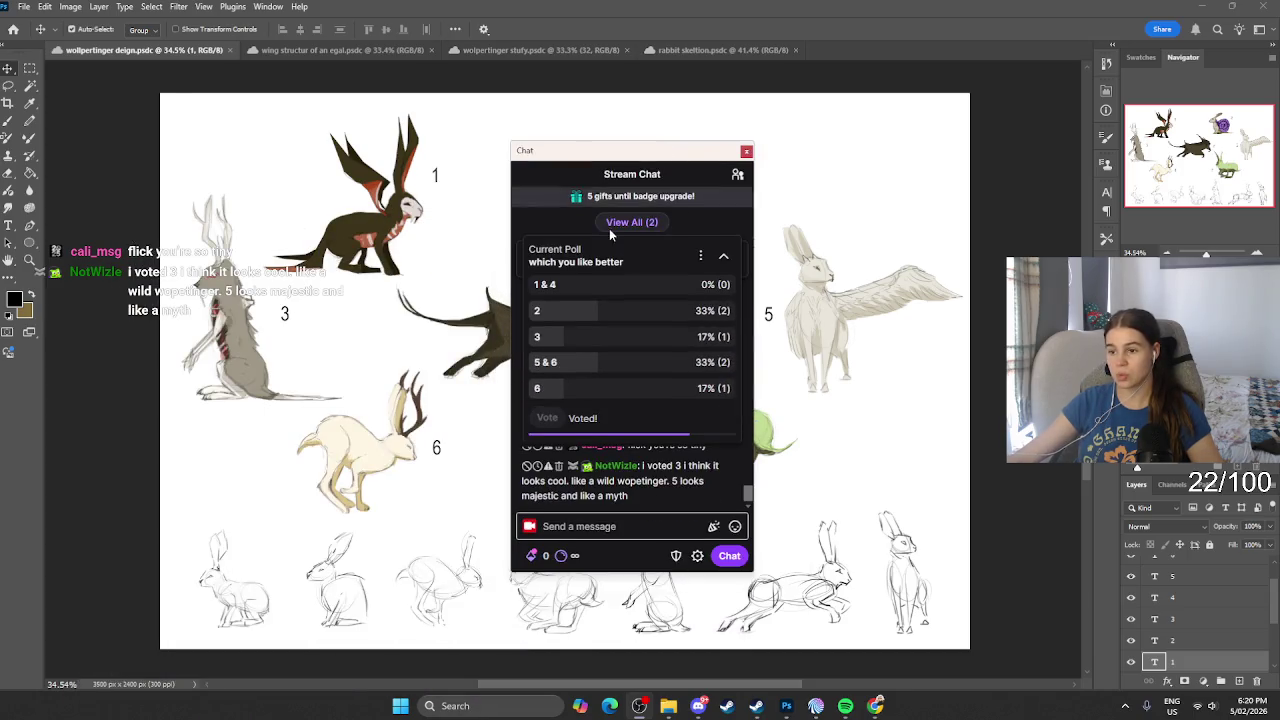
pyautogui.click(723, 255)
pyautogui.click(726, 250)
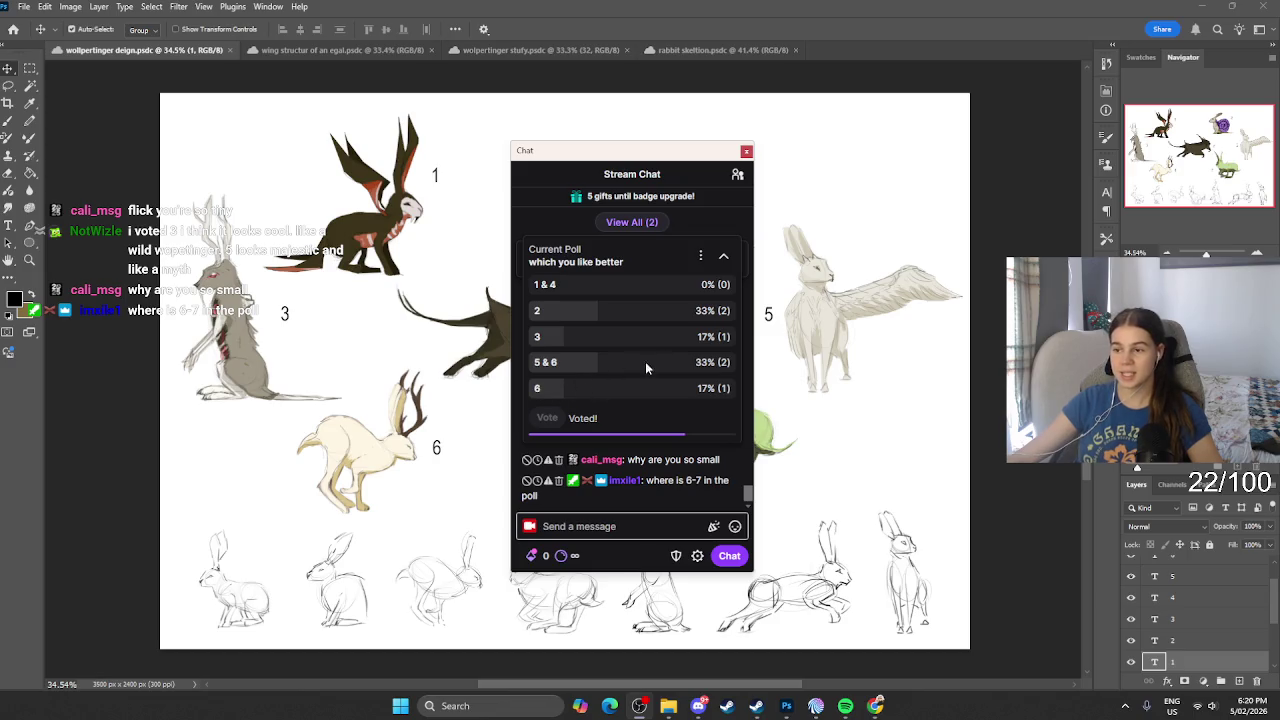
pyautogui.moveTo(687, 170); pyautogui.dragTo(687, 365)
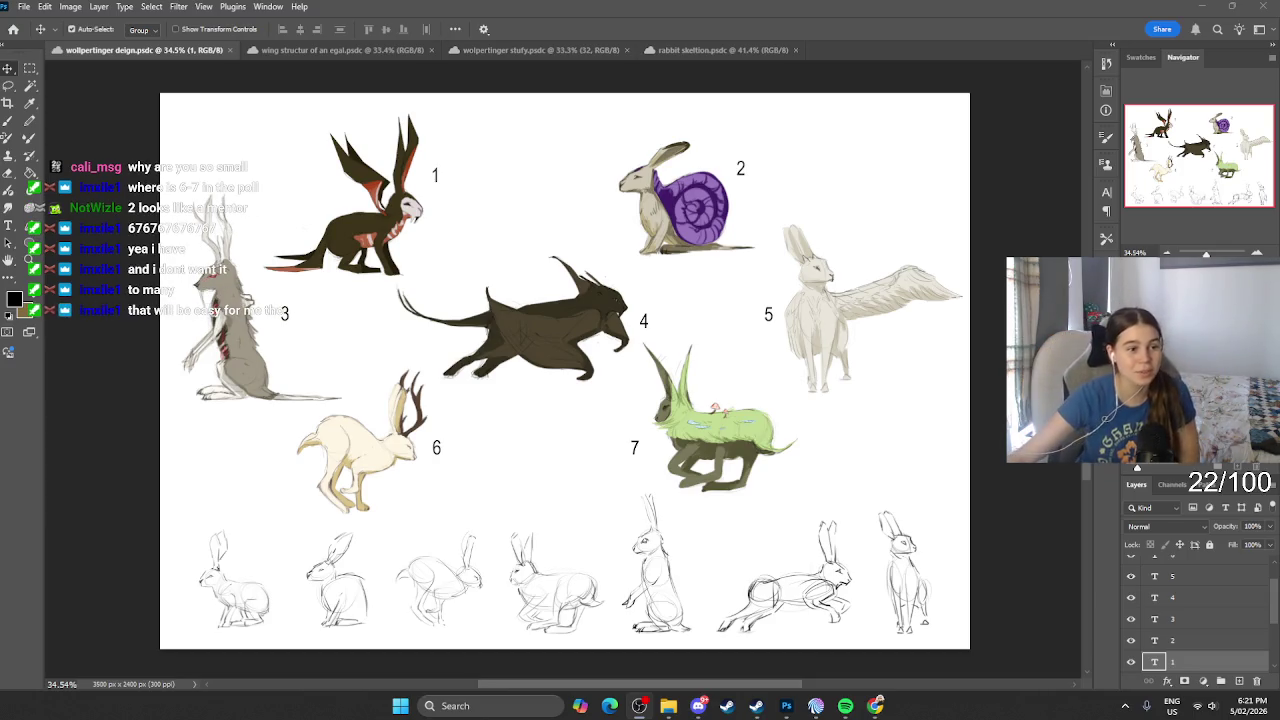
# Step: Reposition and shorten the chat window over rabbit 3, collapsing the poll to read messages
pyautogui.moveTo(387, 157)
pyautogui.mouseDown()
pyautogui.moveTo(522, 160)
pyautogui.moveTo(426, 179)
pyautogui.mouseUp()
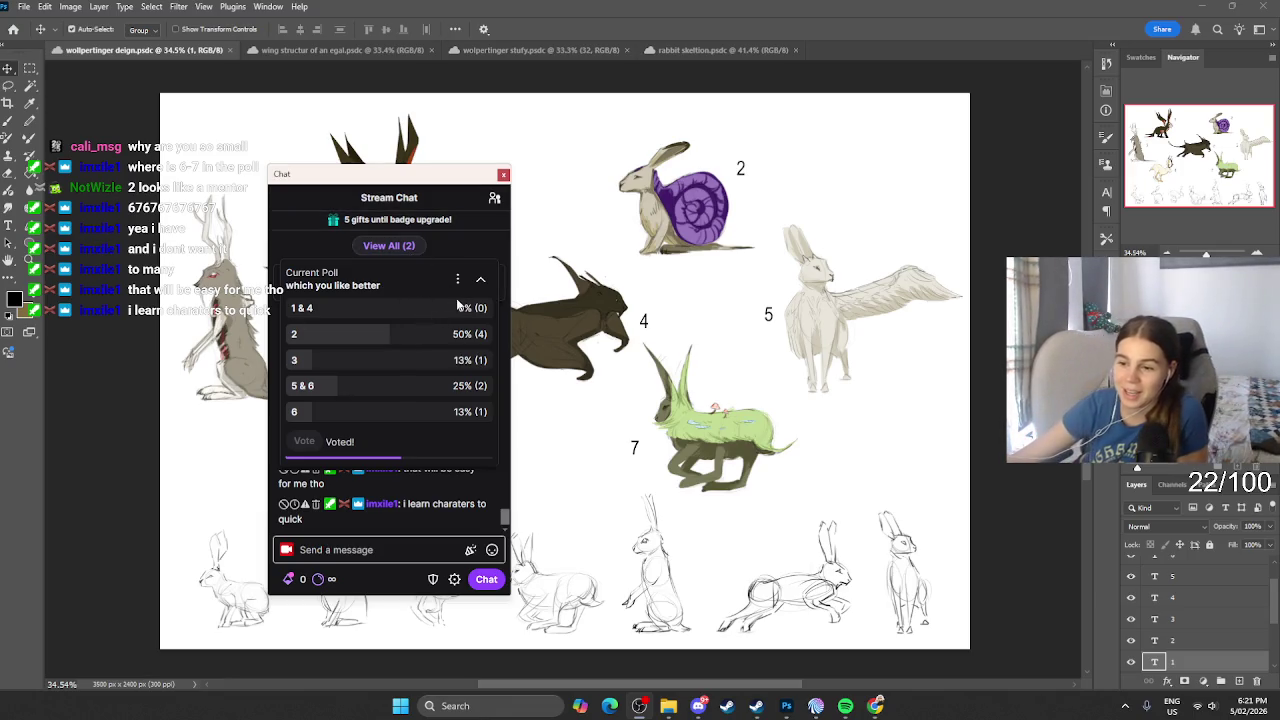
pyautogui.moveTo(405, 181)
pyautogui.mouseDown()
pyautogui.moveTo(254, 441)
pyautogui.moveTo(396, 219)
pyautogui.moveTo(313, 302)
pyautogui.moveTo(373, 419)
pyautogui.moveTo(387, 336)
pyautogui.moveTo(360, 215)
pyautogui.moveTo(410, 217)
pyautogui.mouseUp()
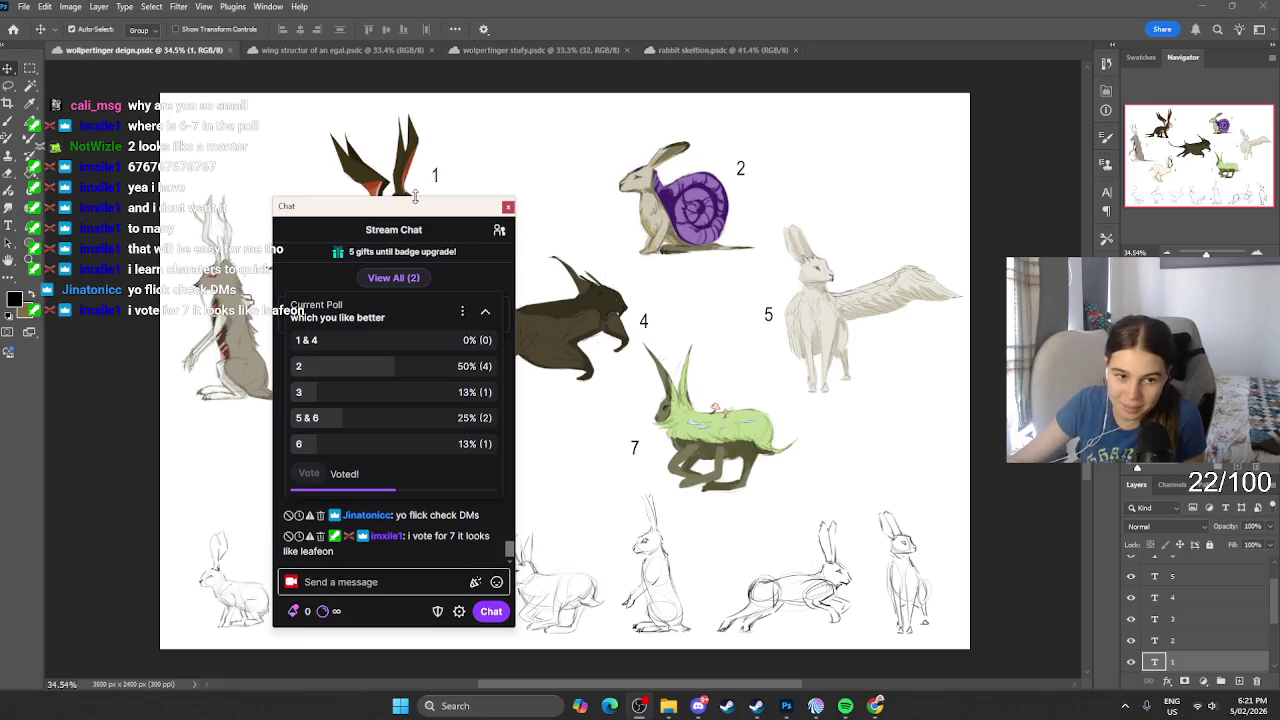
pyautogui.moveTo(415, 196); pyautogui.dragTo(418, 250)
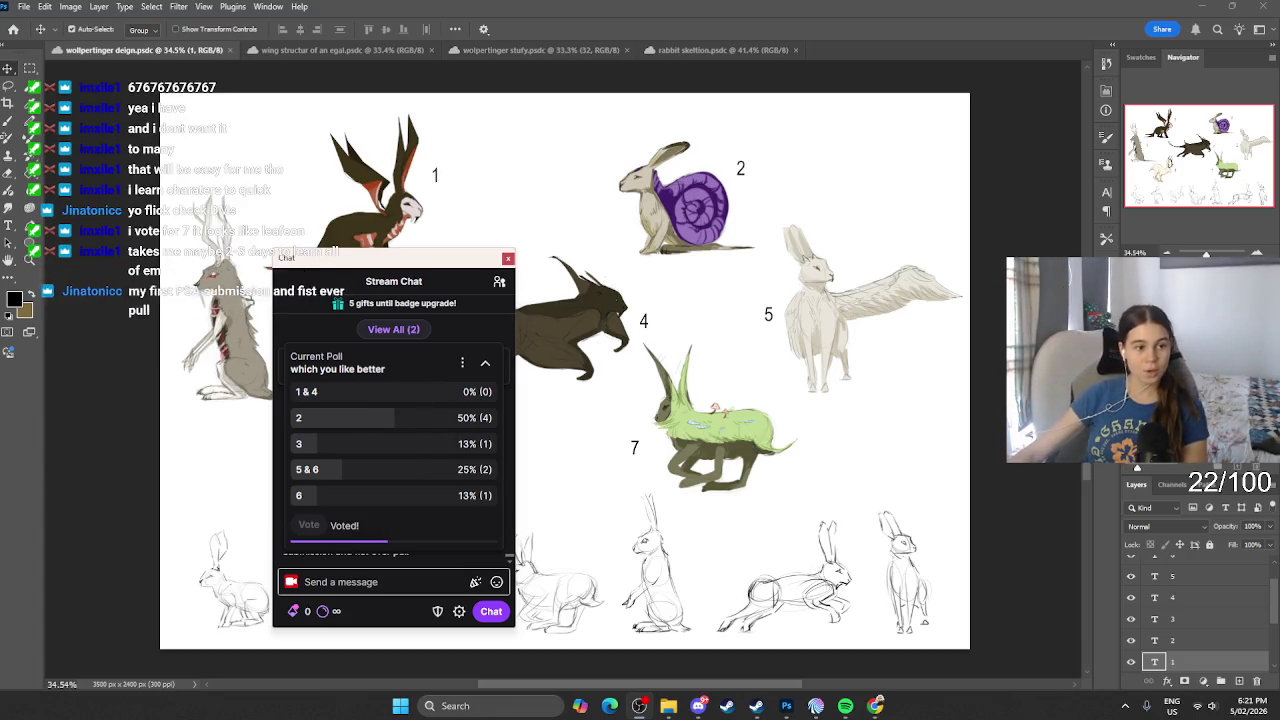
pyautogui.click(488, 361)
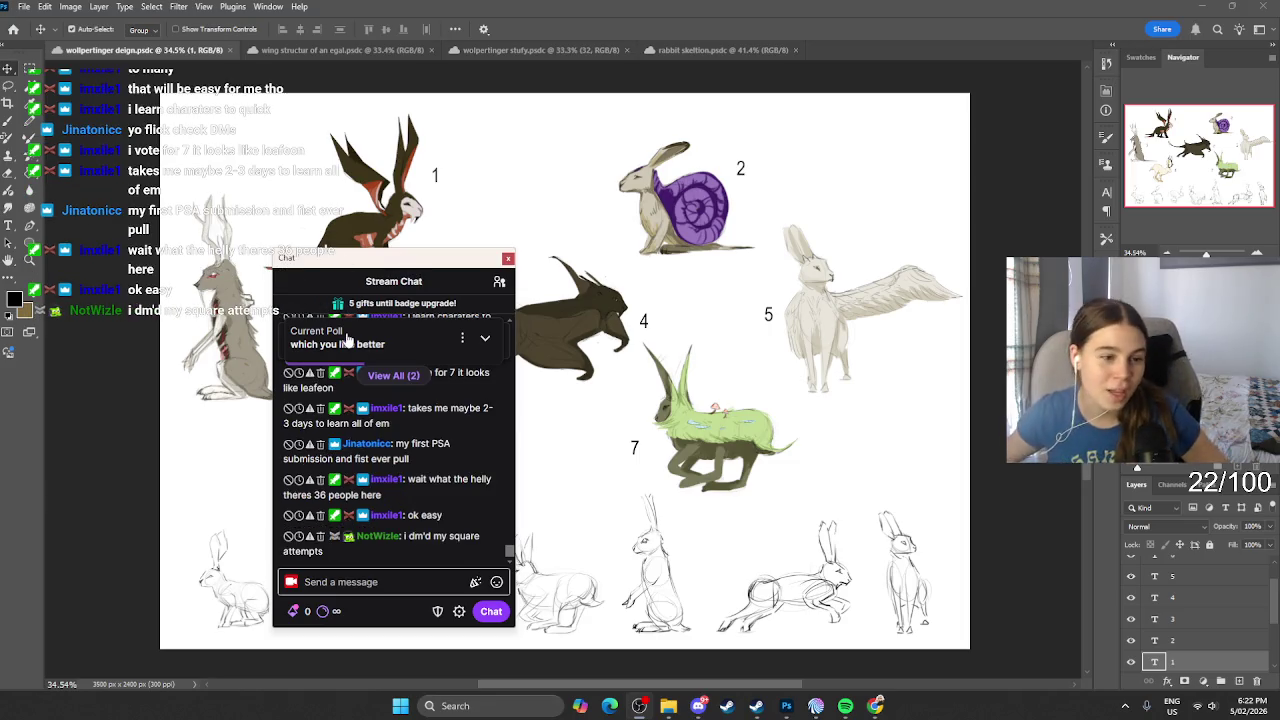
# Step: Recheck the poll results, close the chat and return to Photoshop
pyautogui.click(508, 258)
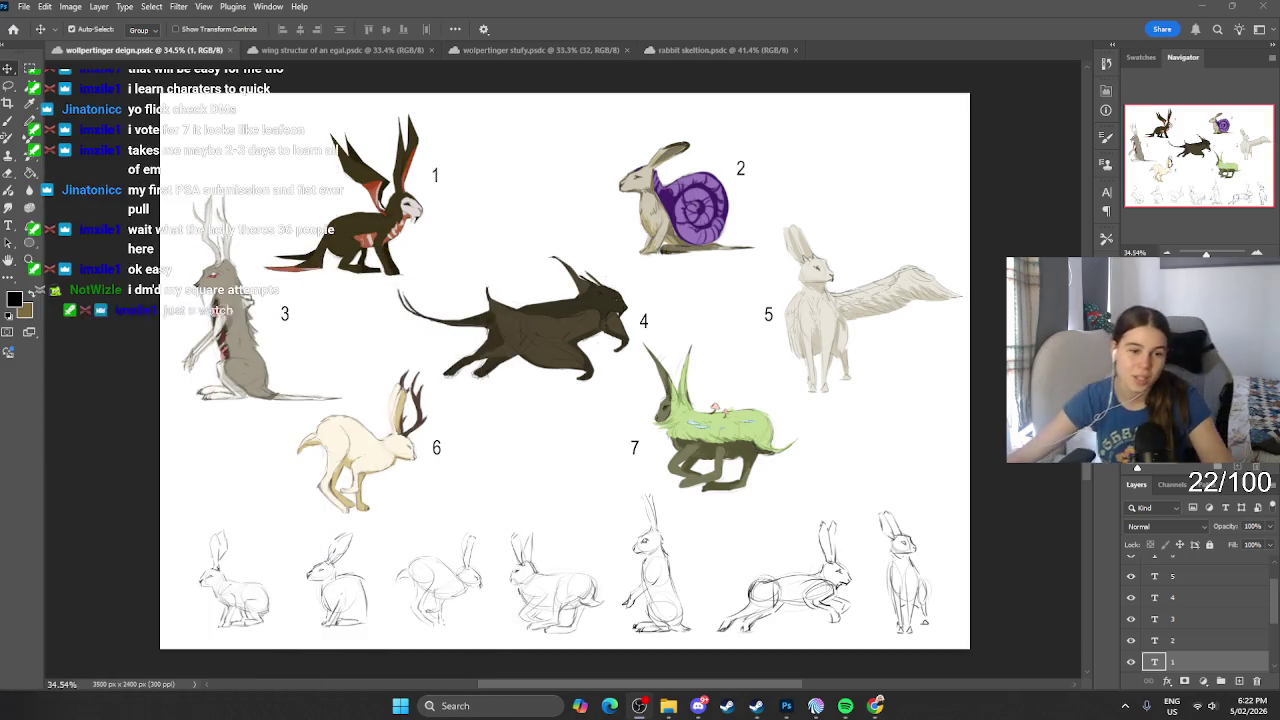
pyautogui.click(541, 238)
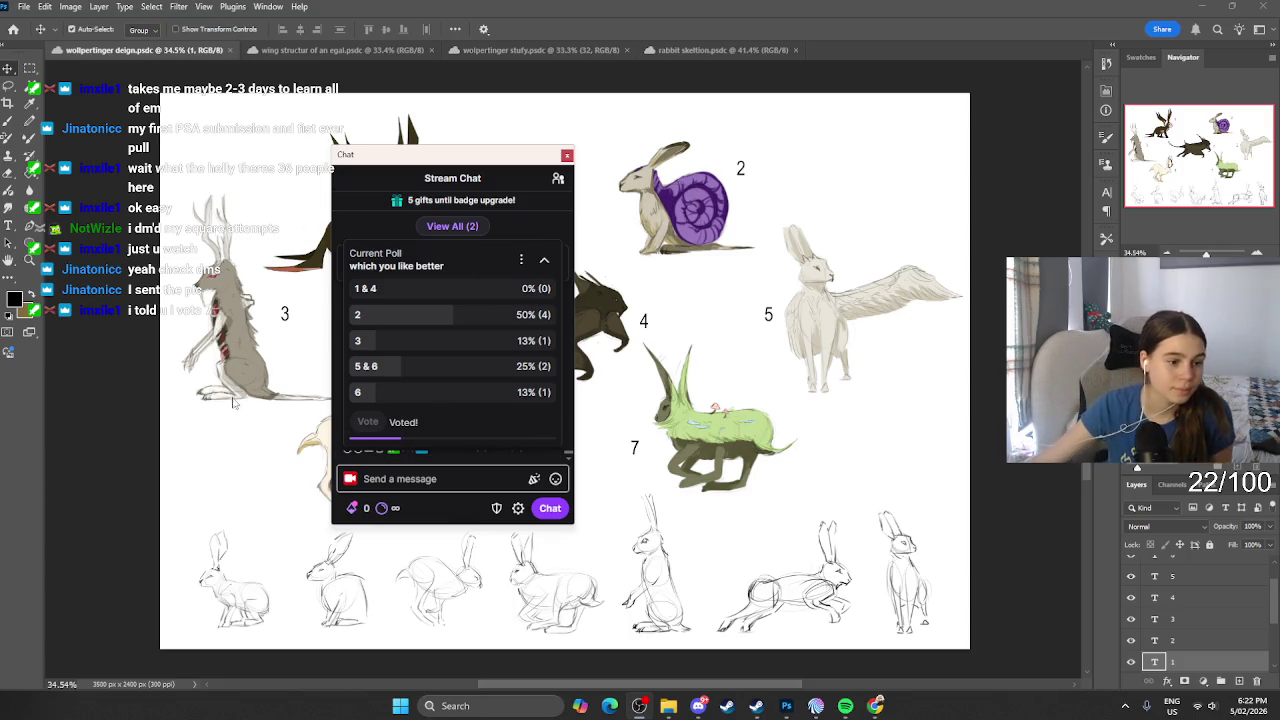
pyautogui.click(567, 155)
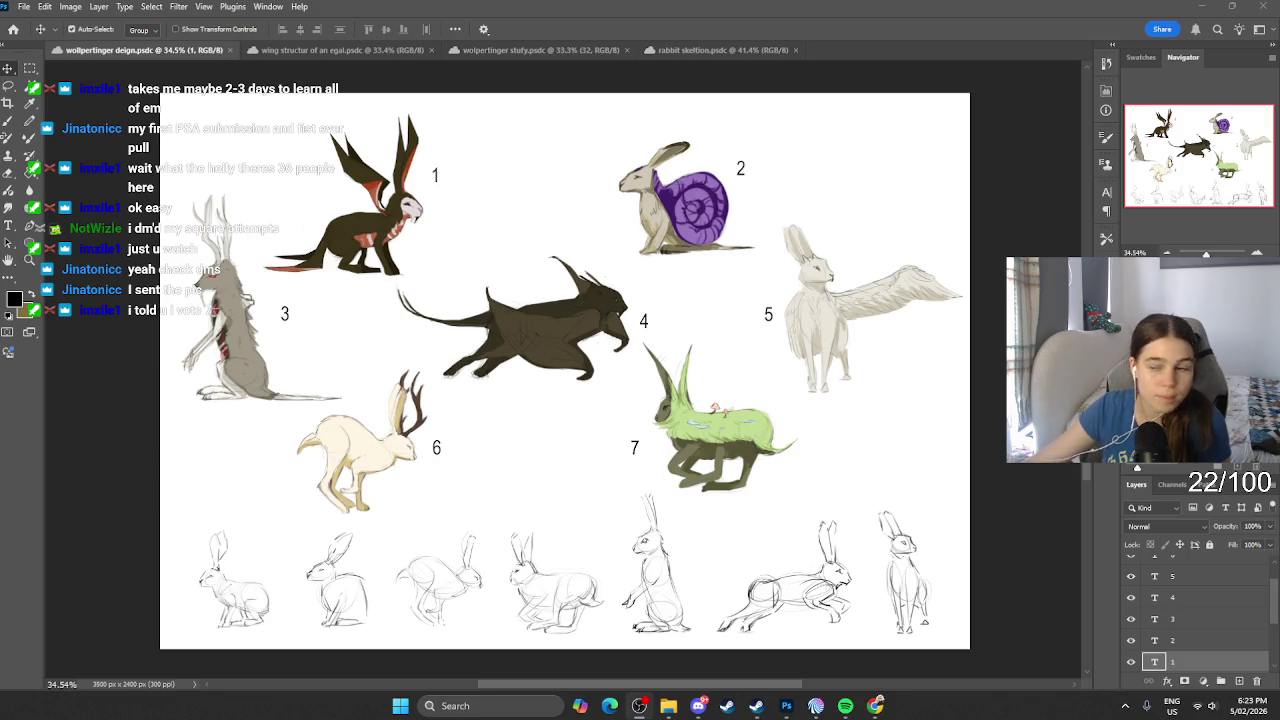
pyautogui.click(457, 224)
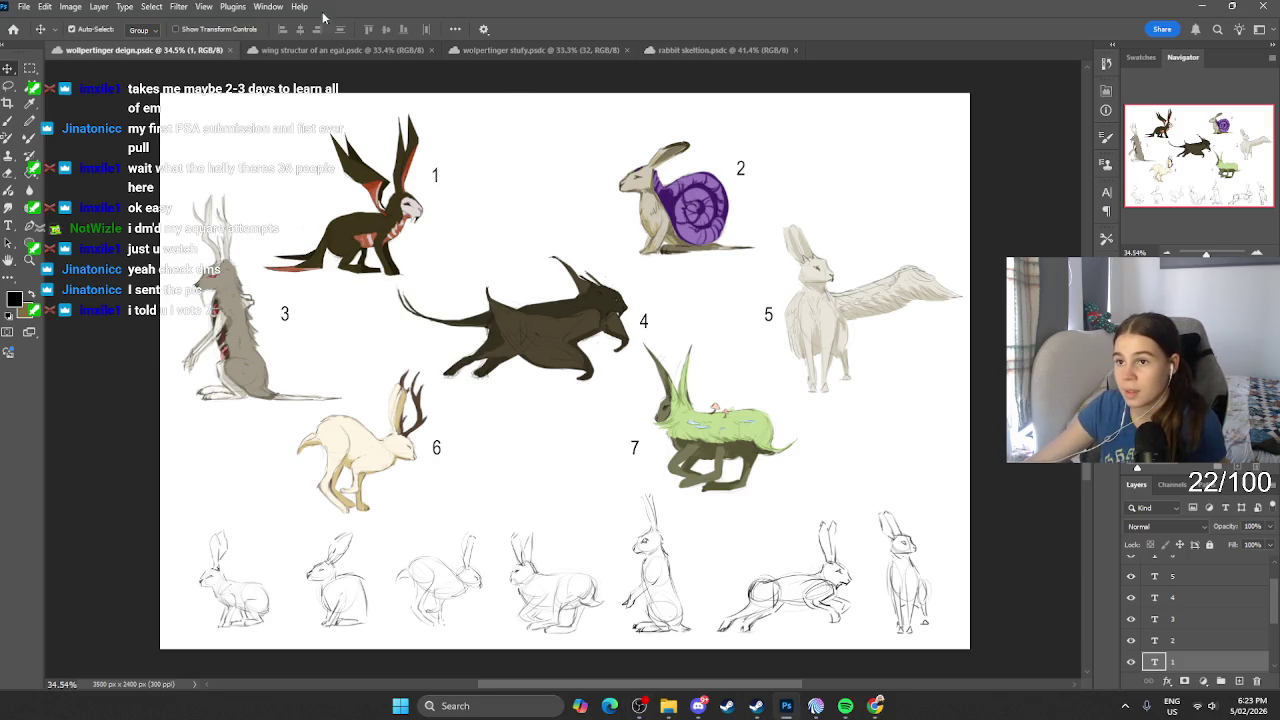
# Step: Cycle through the reference documents back to the design sheet, then view the Victini card photo in Discord
pyautogui.click(370, 49)
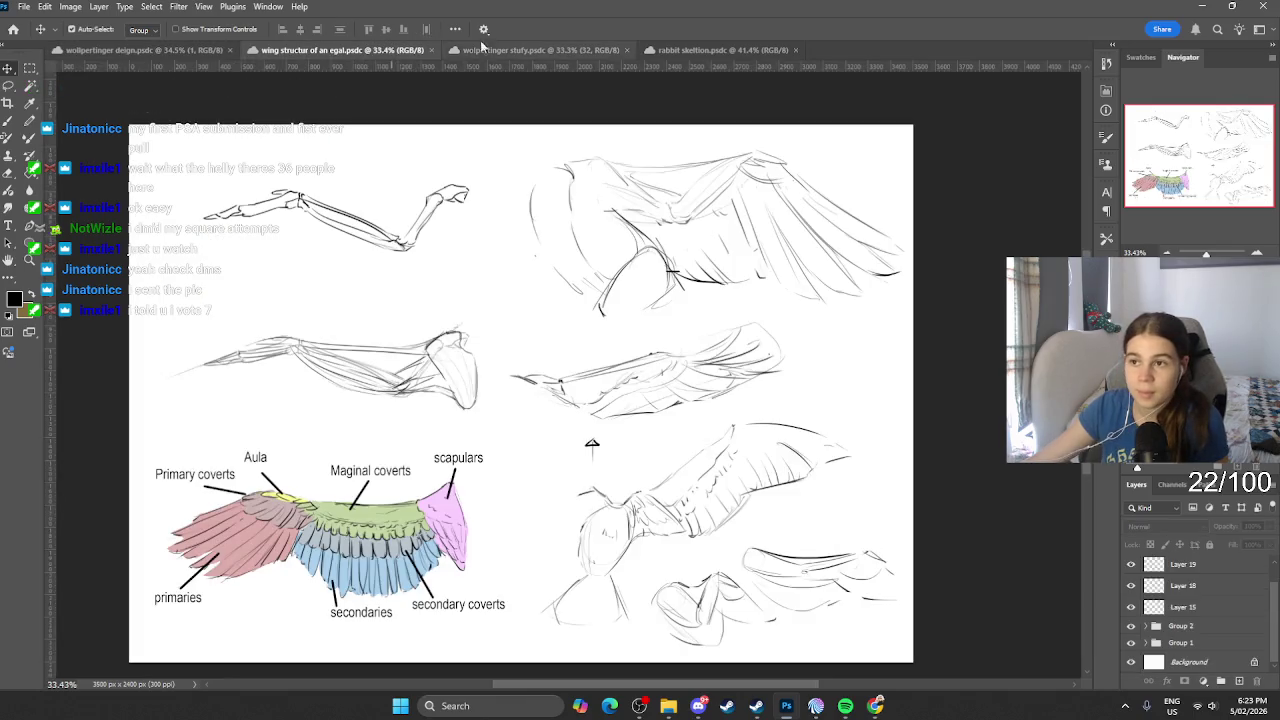
pyautogui.click(545, 49)
pyautogui.click(668, 52)
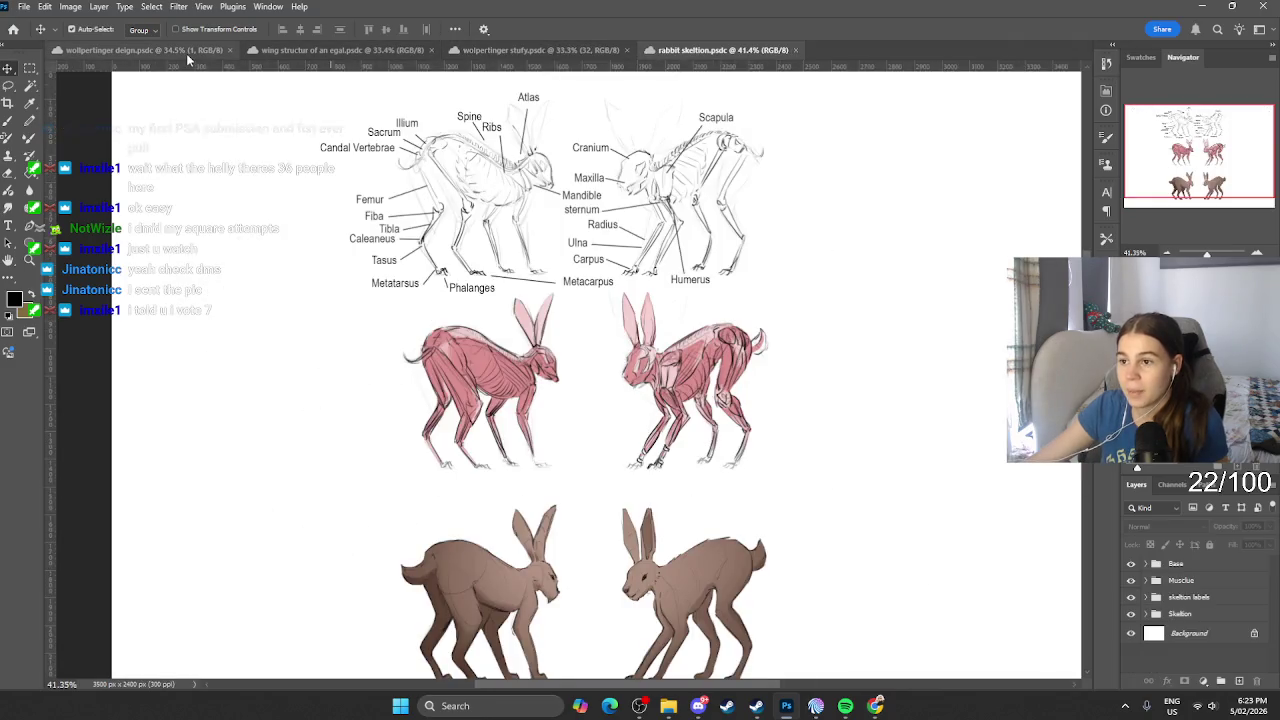
pyautogui.hotkey('ctrl', 'Tab')
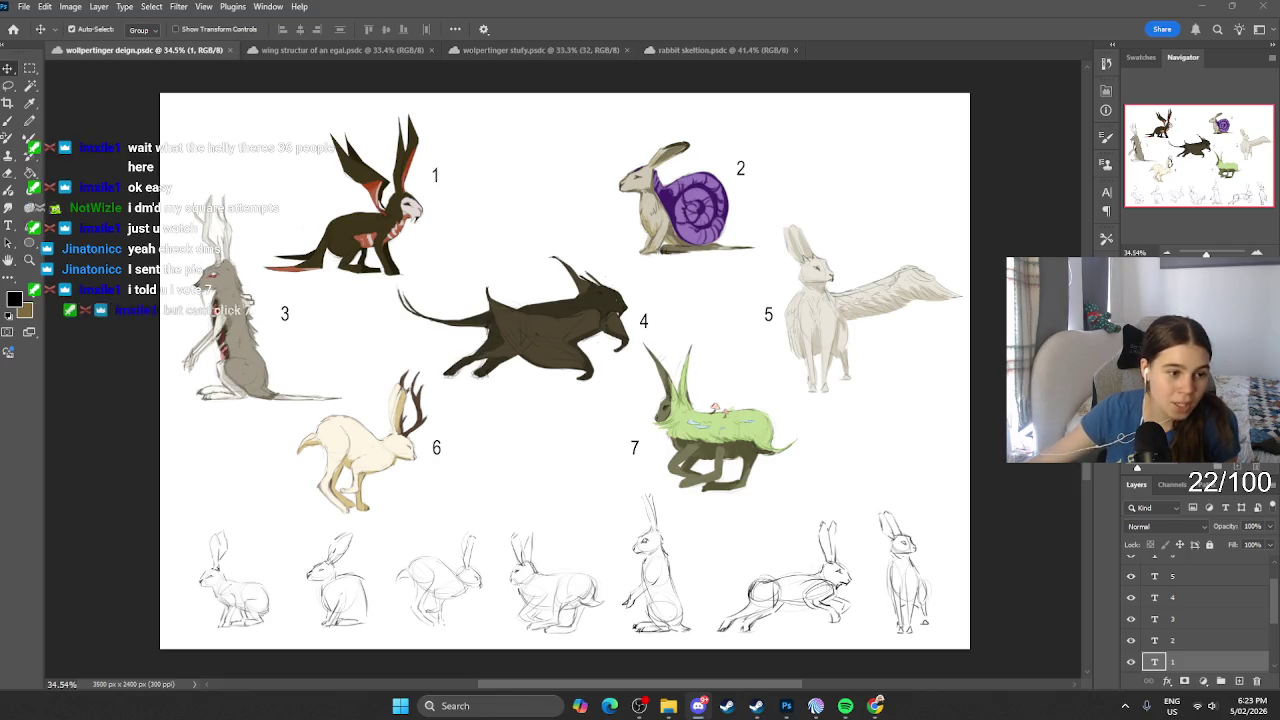
pyautogui.click(698, 706)
pyautogui.click(262, 497)
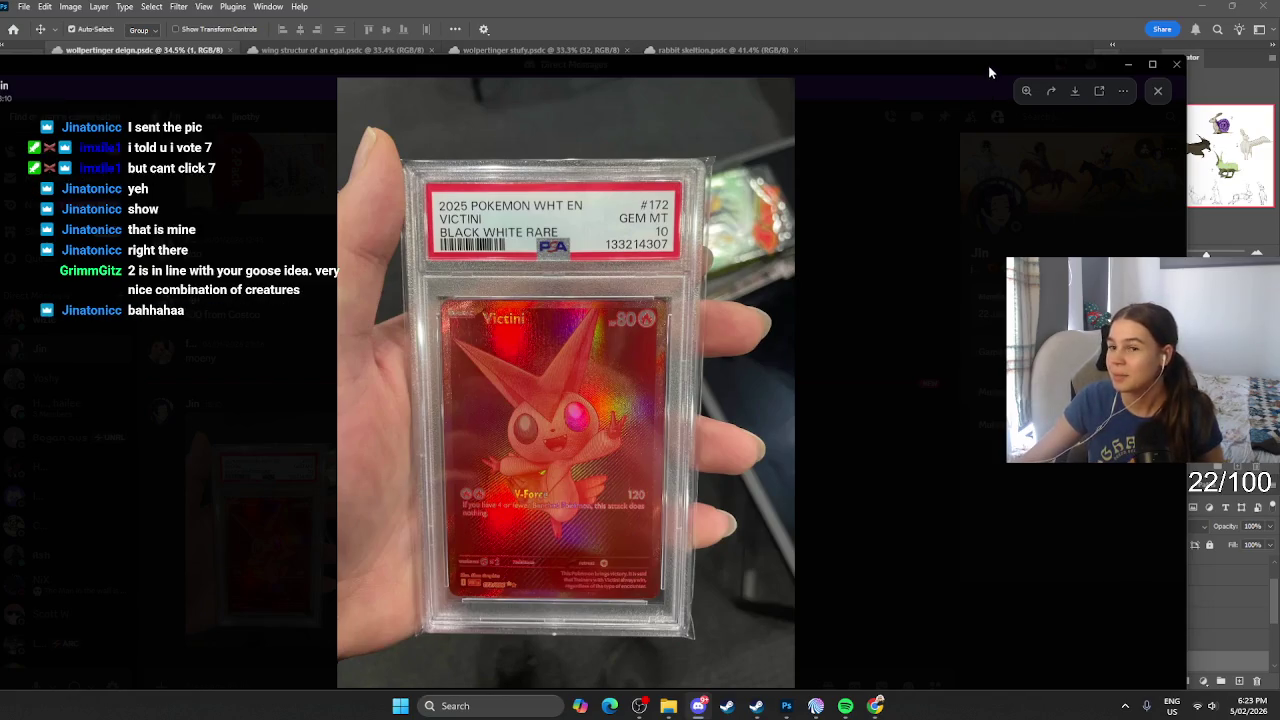
pyautogui.click(1128, 64)
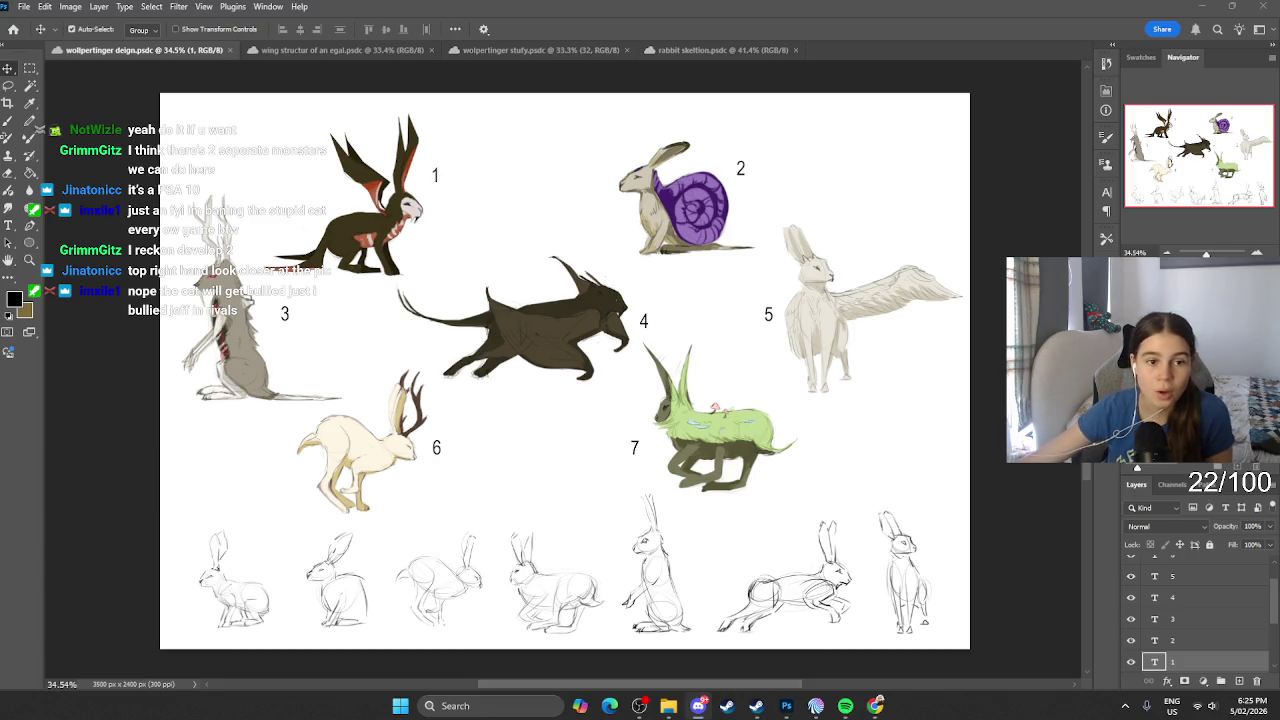
pyautogui.click(698, 705)
pyautogui.click(100, 509)
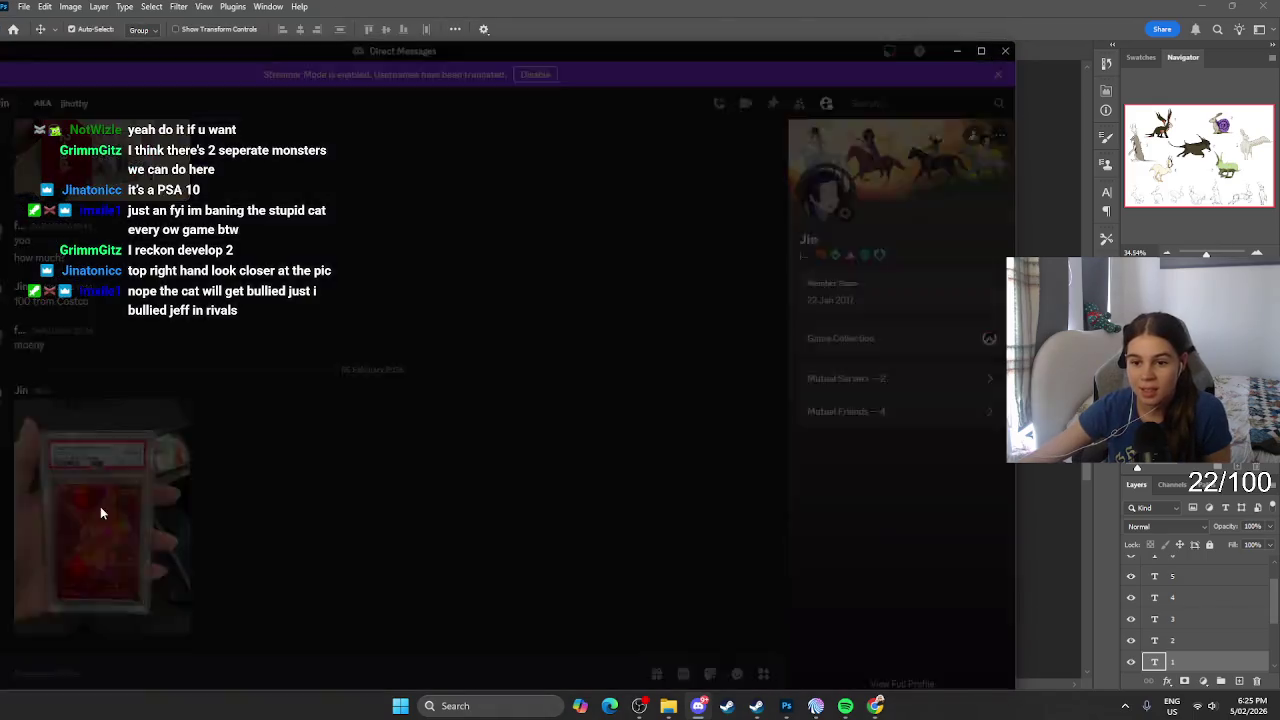
pyautogui.click(676, 186)
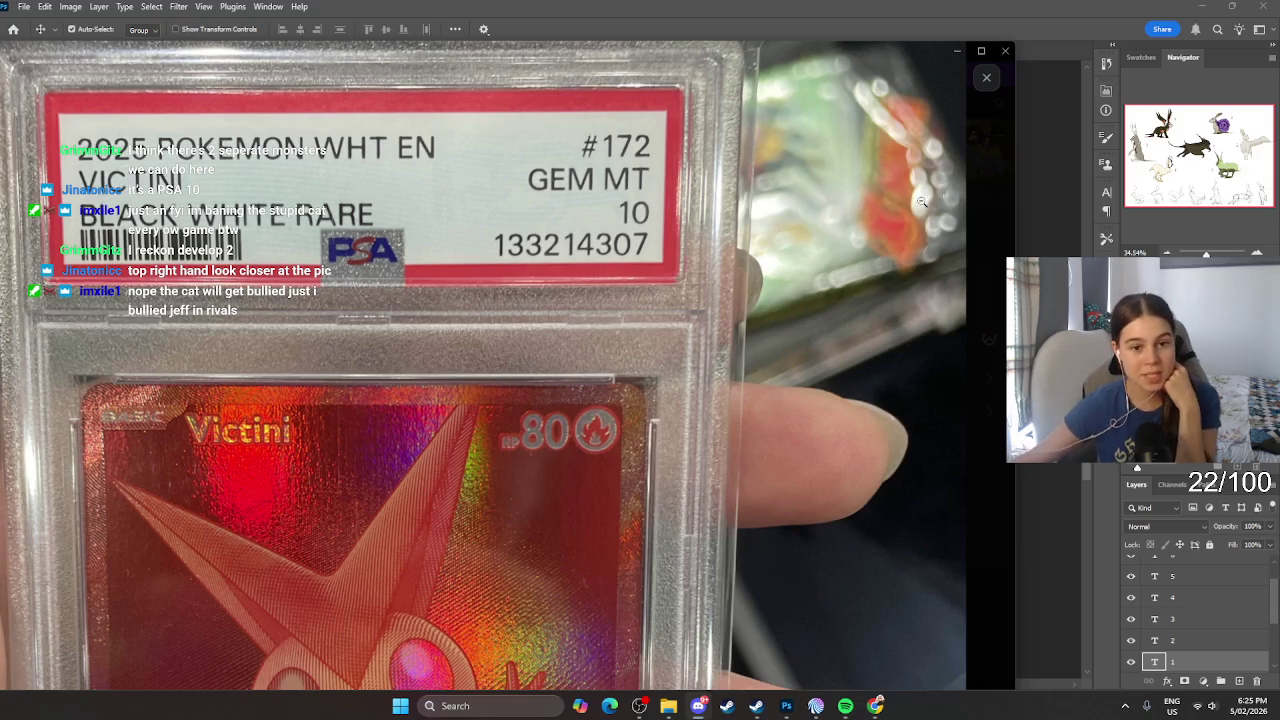
pyautogui.scroll(-1, 392, 353)
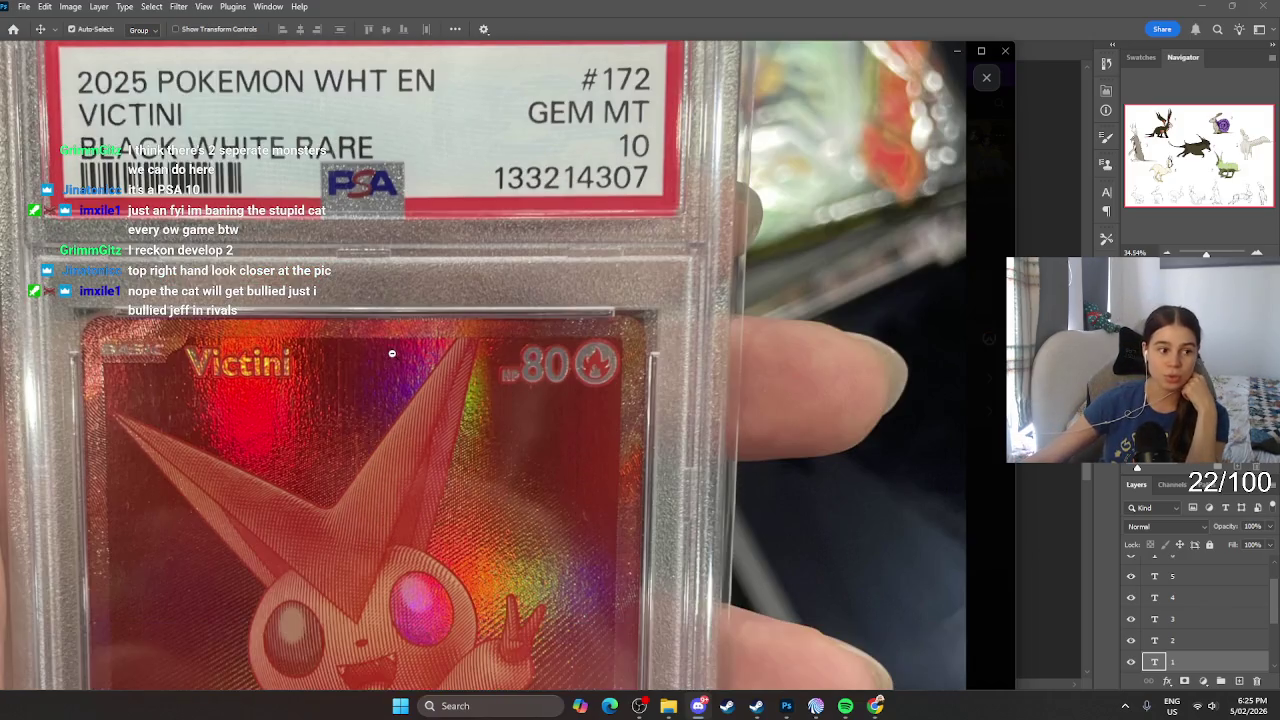
pyautogui.scroll(1, 400, 332)
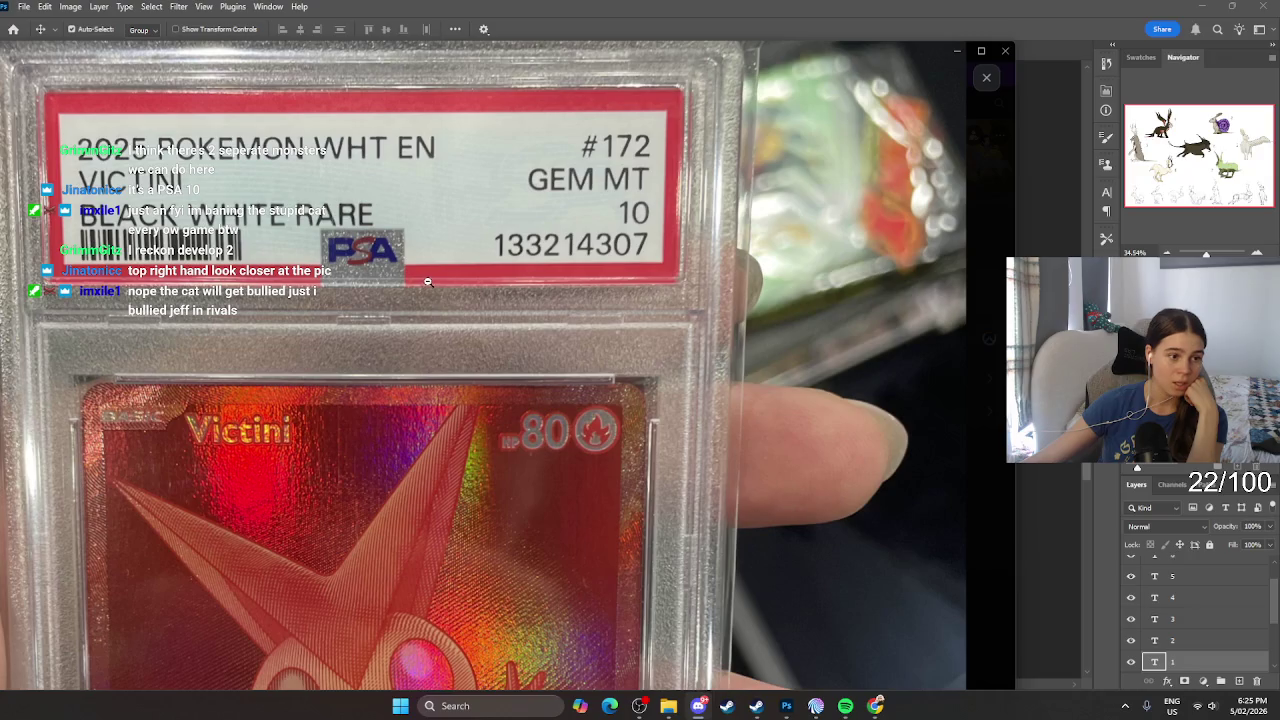
pyautogui.scroll(-1, 481, 342)
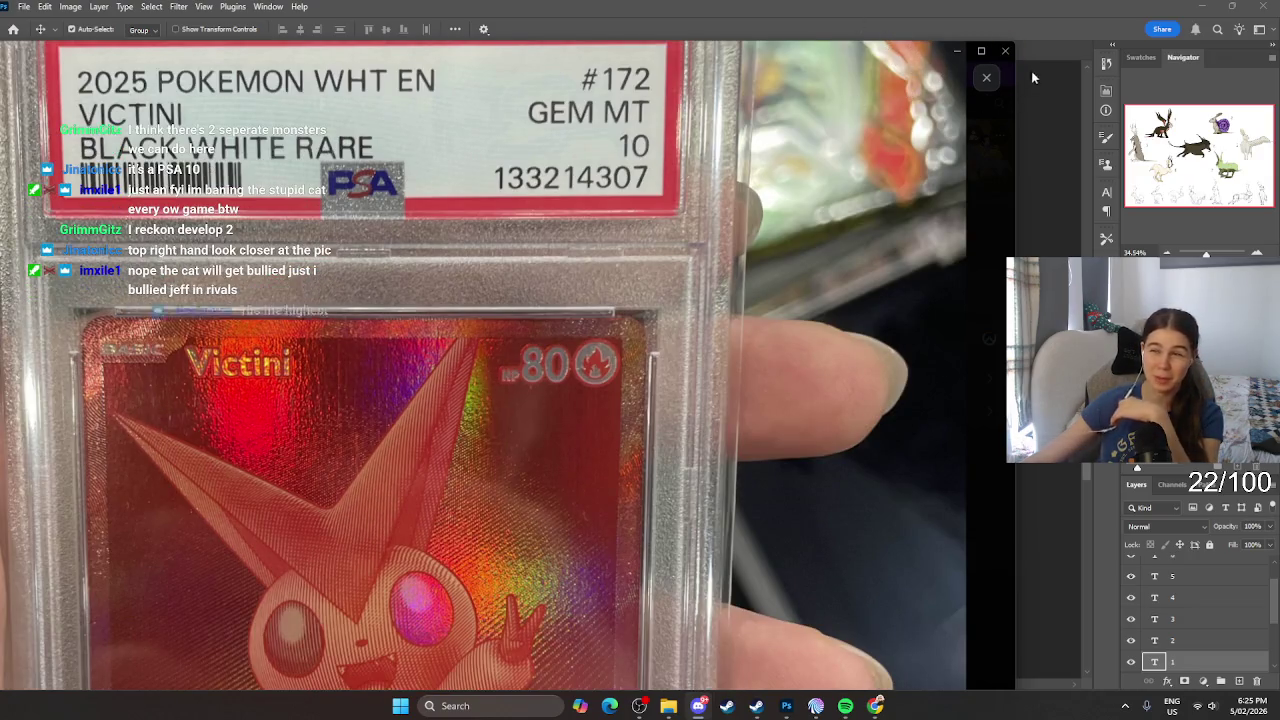
pyautogui.click(959, 51)
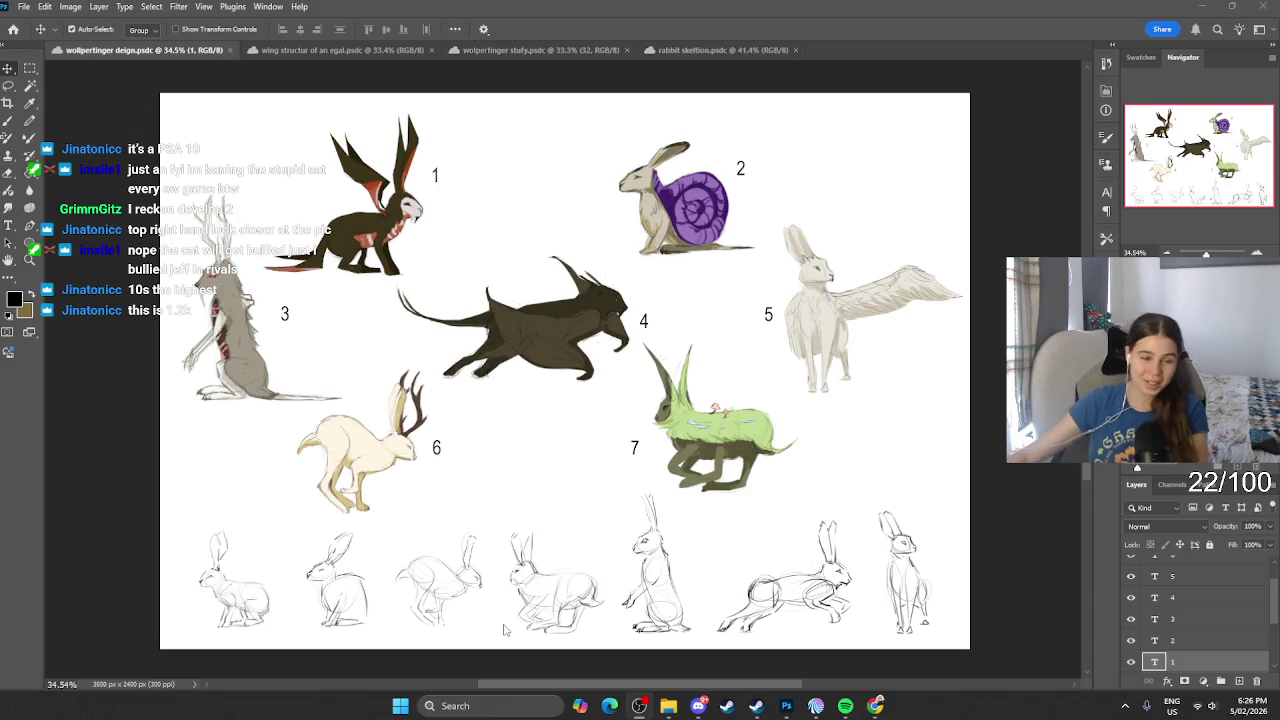
# Step: Select the number 7 text layer, then create a new 3500 x 2400 px document
pyautogui.scroll(3, 1186, 605)
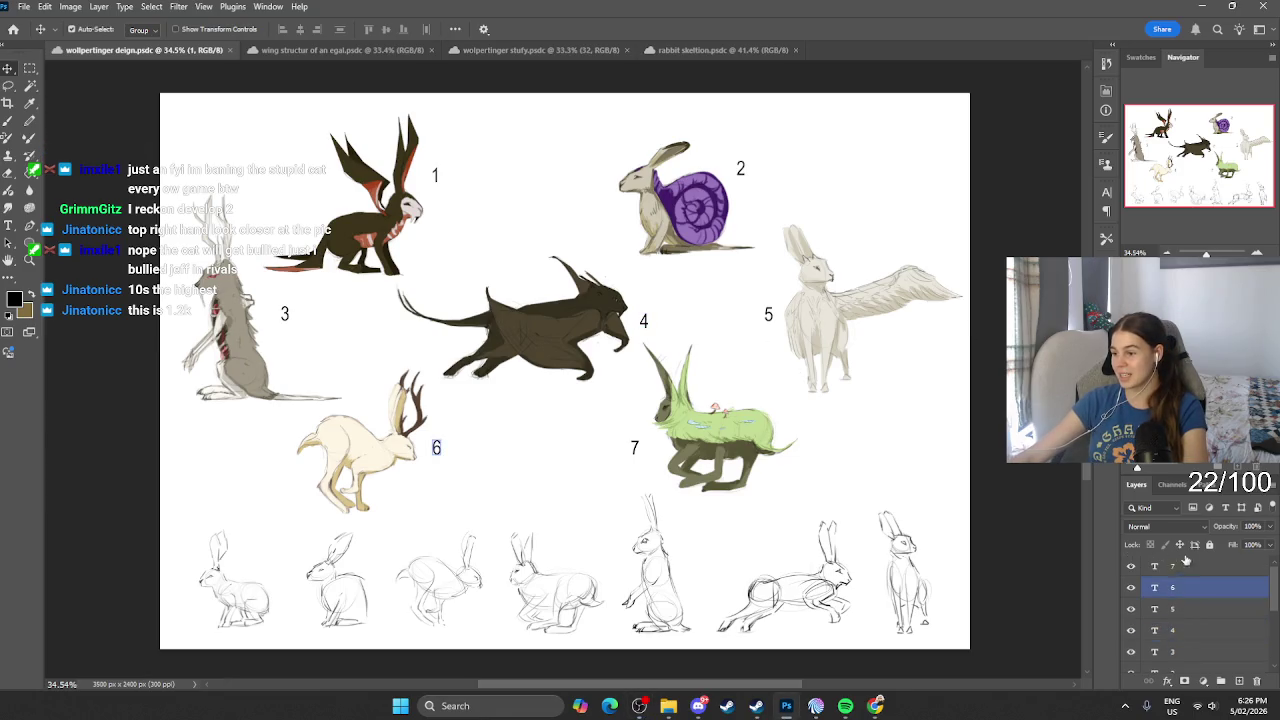
pyautogui.click(1188, 567)
pyautogui.scroll(-3, 1195, 610)
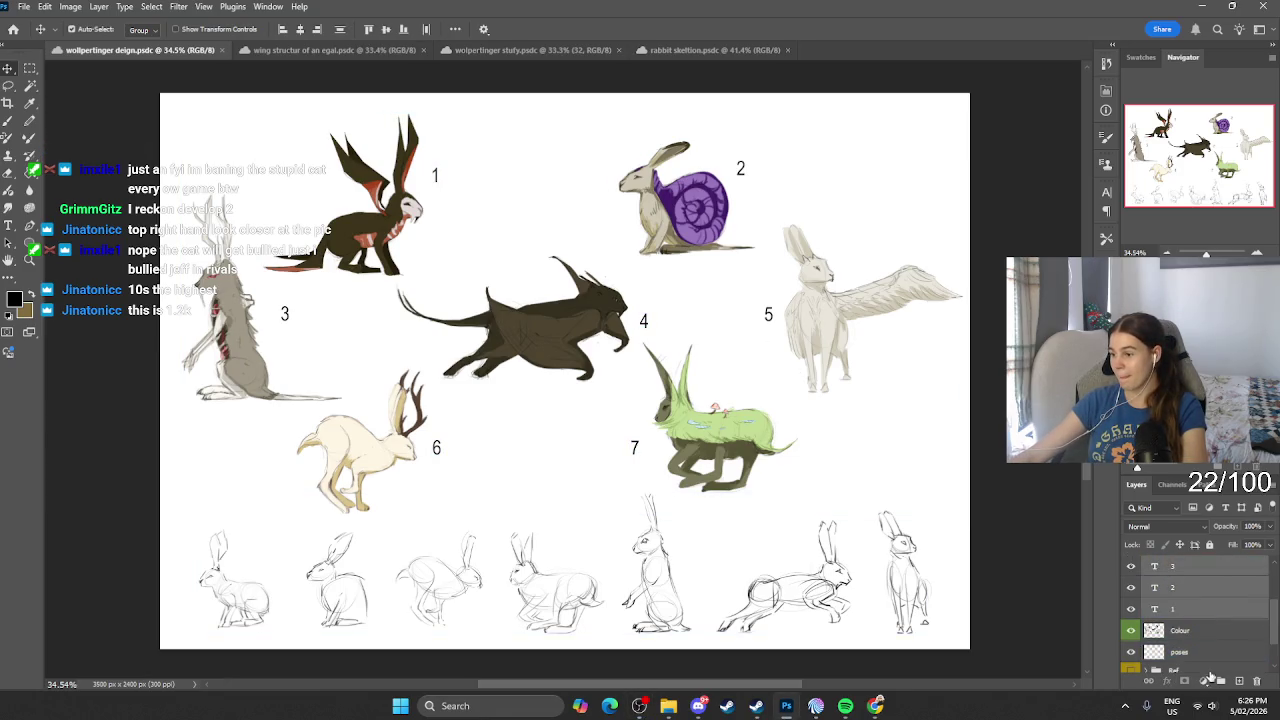
pyautogui.click(335, 50)
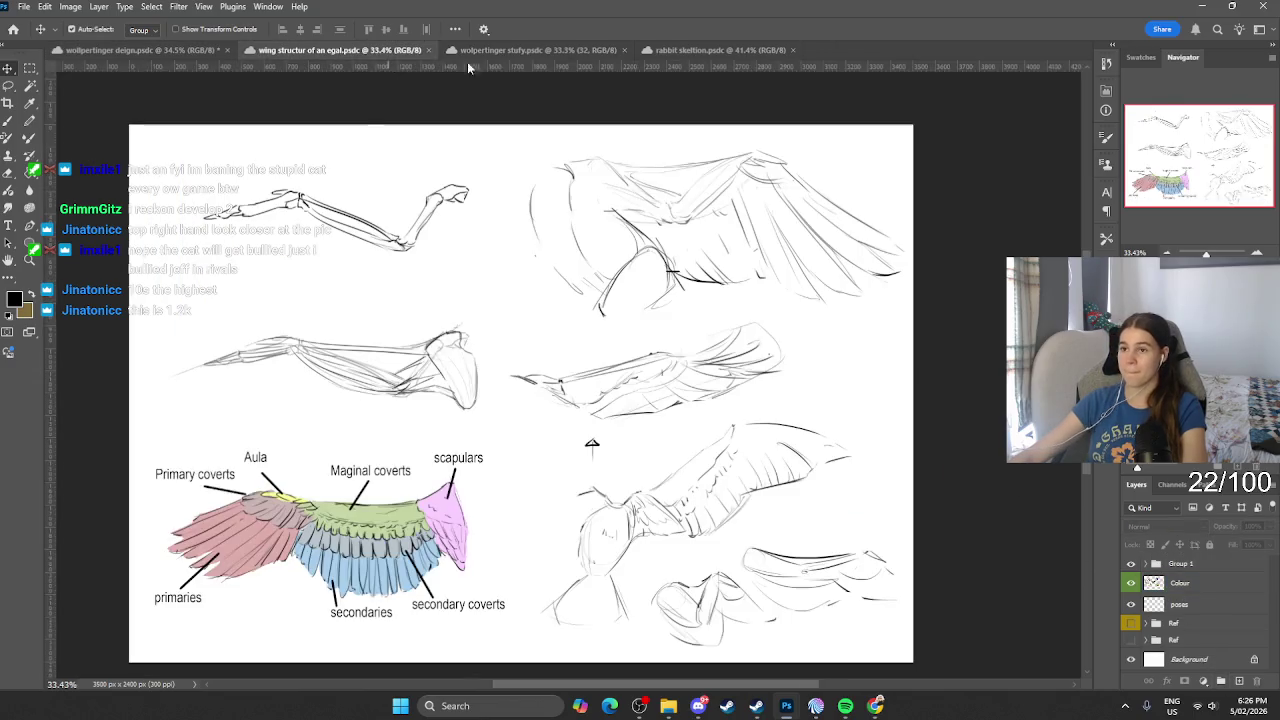
pyautogui.click(140, 50)
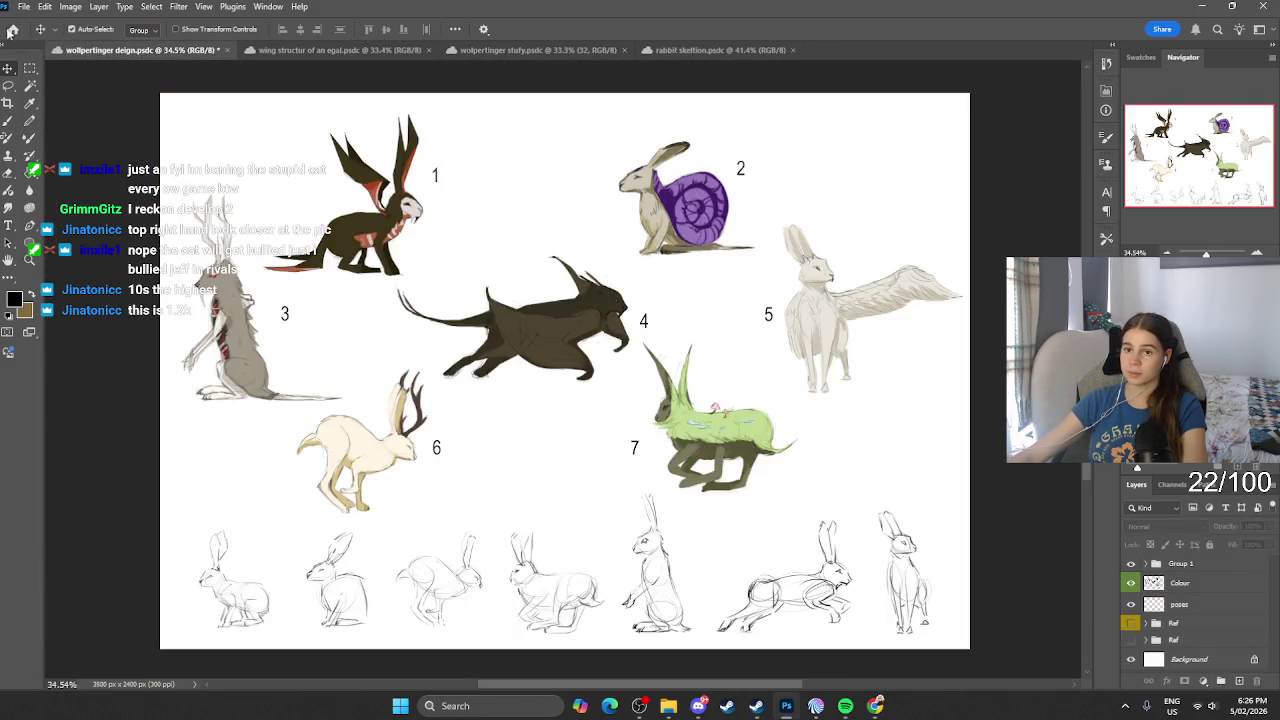
pyautogui.click(10, 32)
pyautogui.click(35, 96)
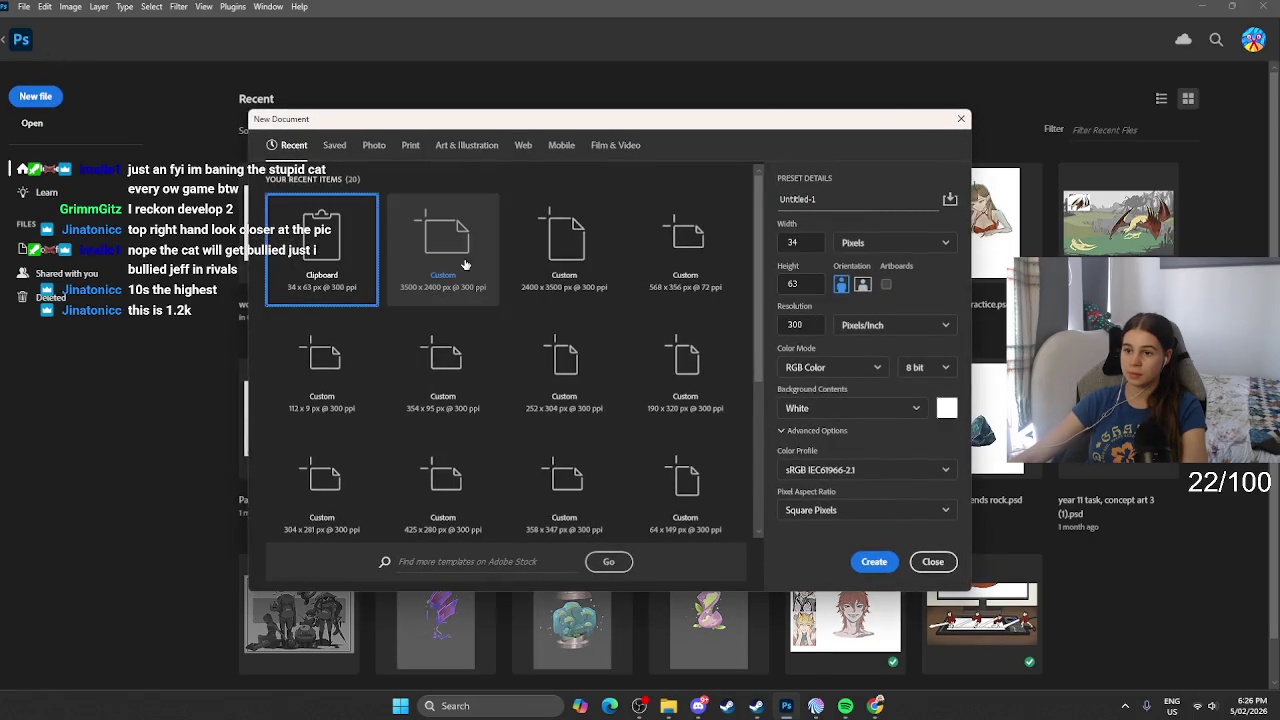
pyautogui.click(465, 265)
pyautogui.click(874, 561)
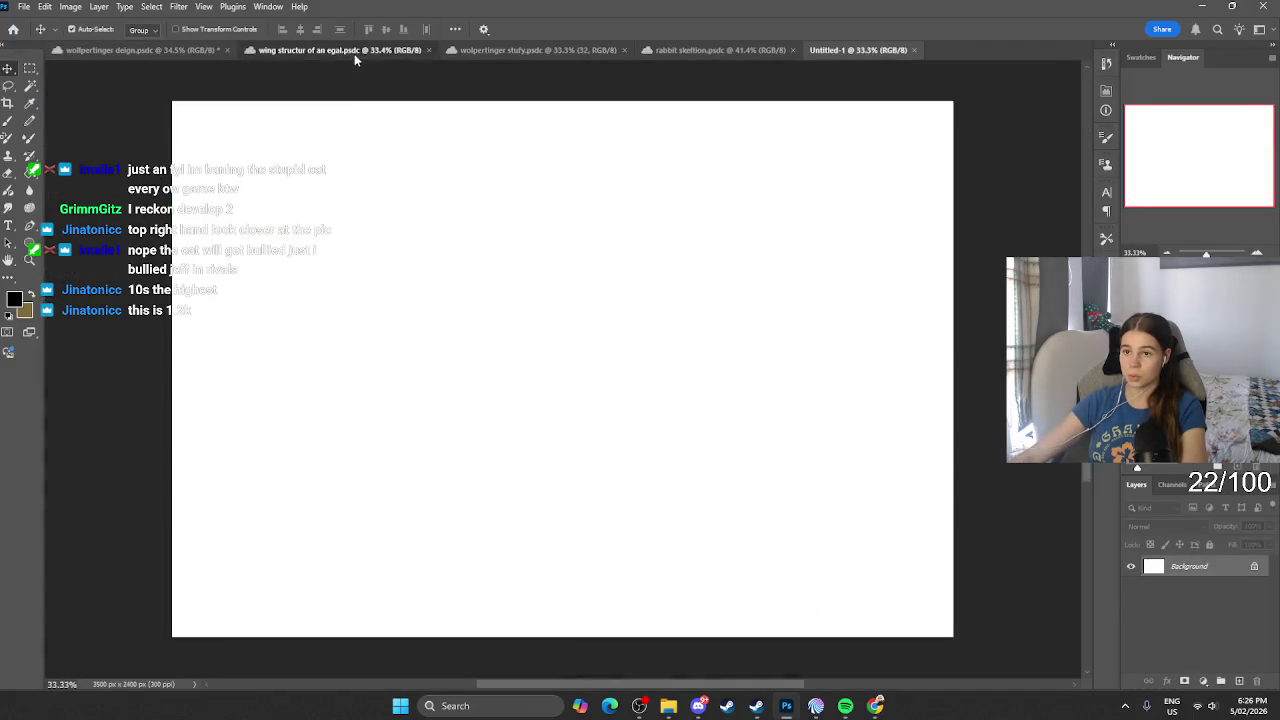
# Step: Copy the Colour layer with the coloured creatures from the wolpertinger design into Untitled-1
pyautogui.click(354, 50)
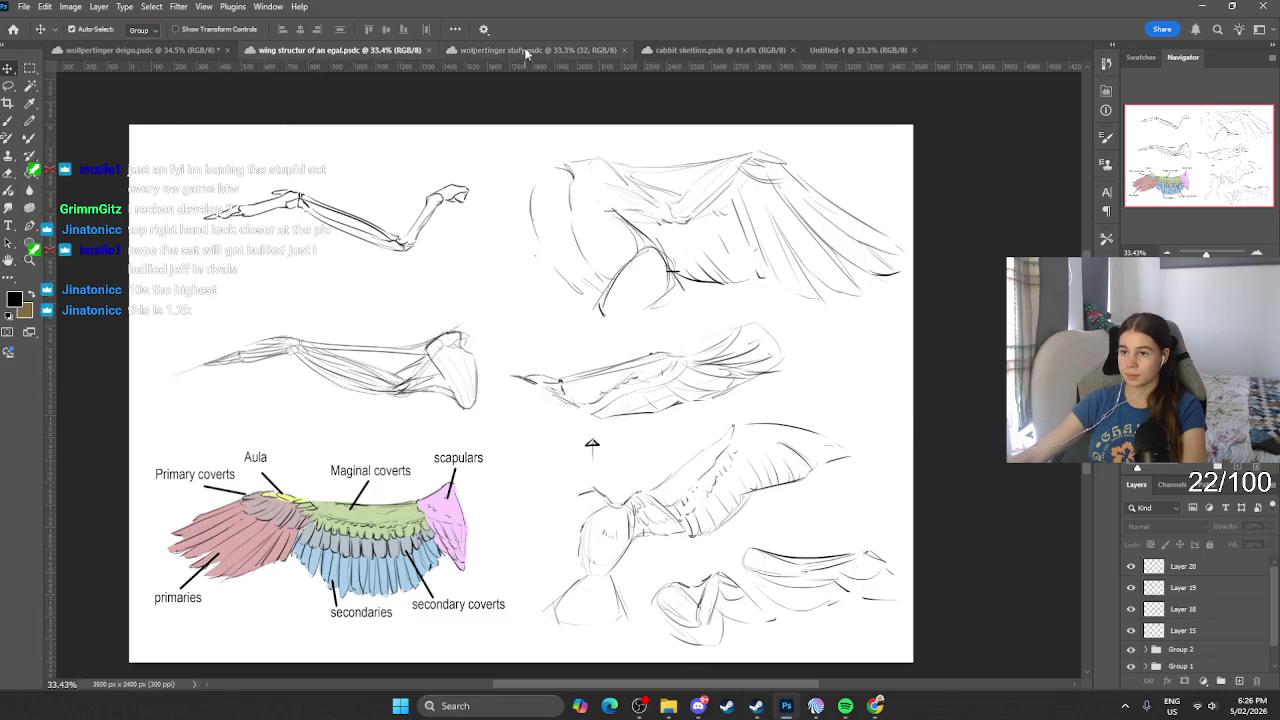
pyautogui.click(524, 50)
pyautogui.click(200, 50)
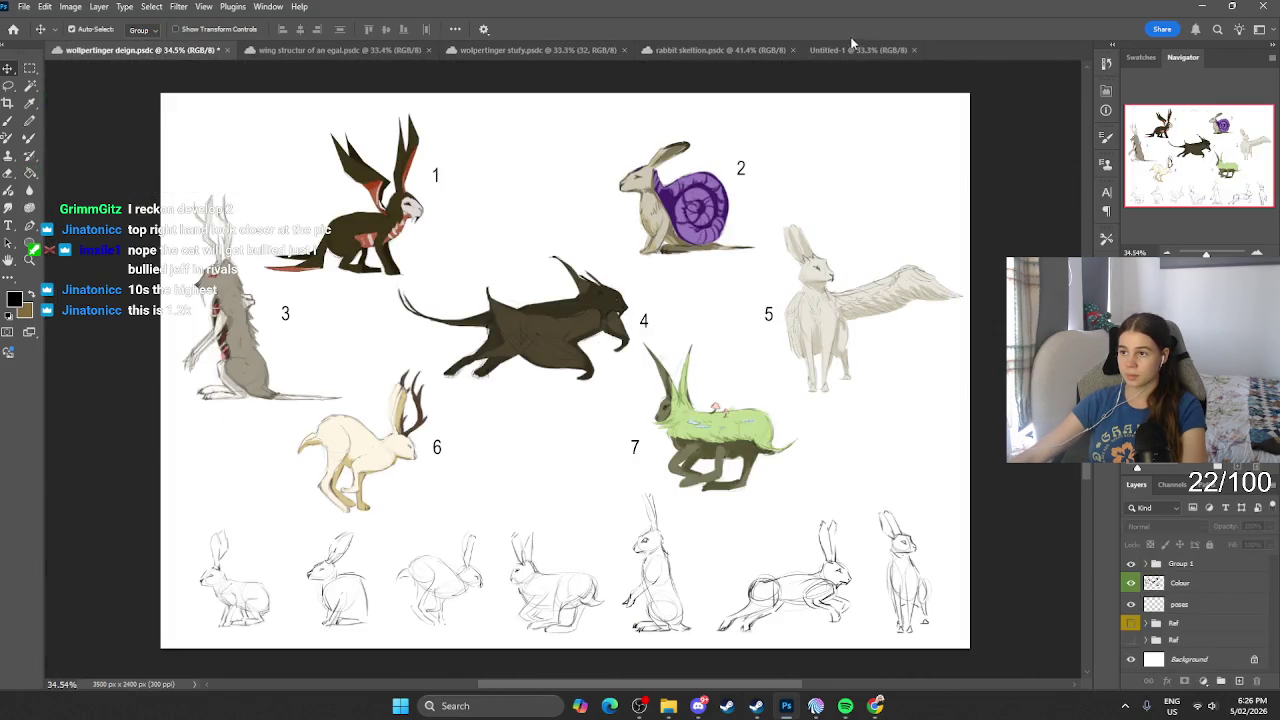
pyautogui.click(770, 252)
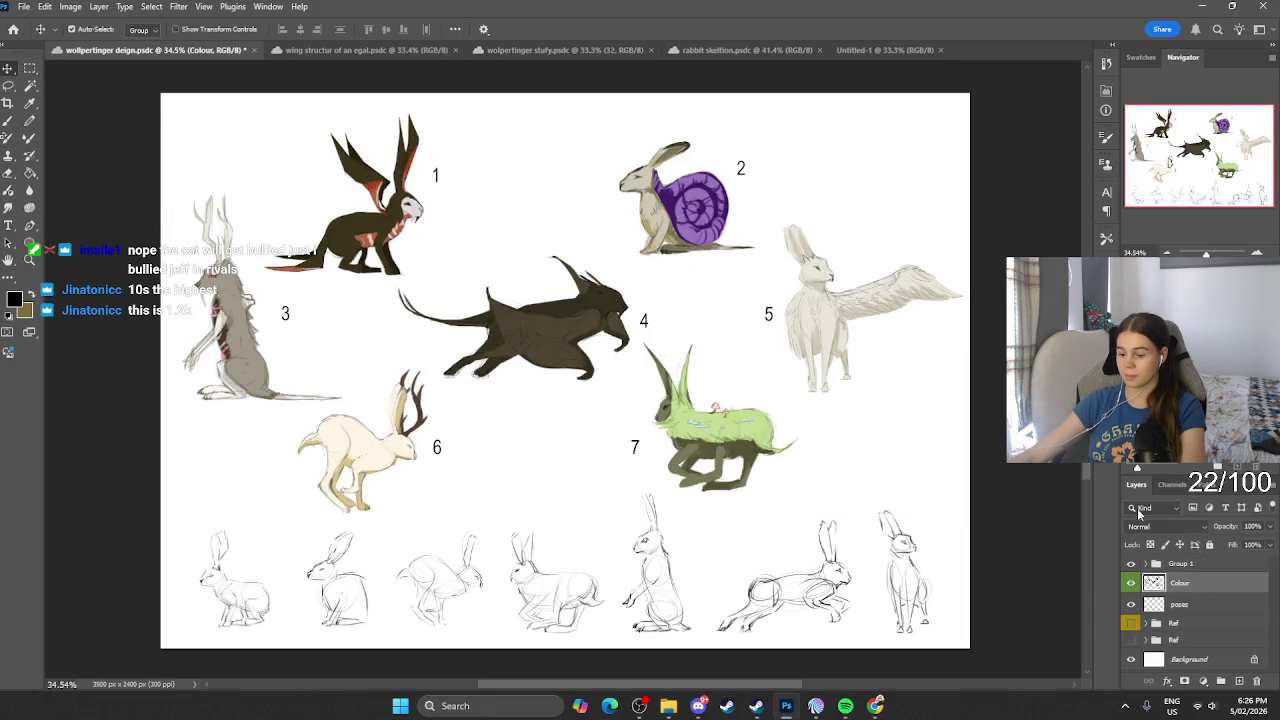
pyautogui.moveTo(1190, 595); pyautogui.dragTo(515, 260)
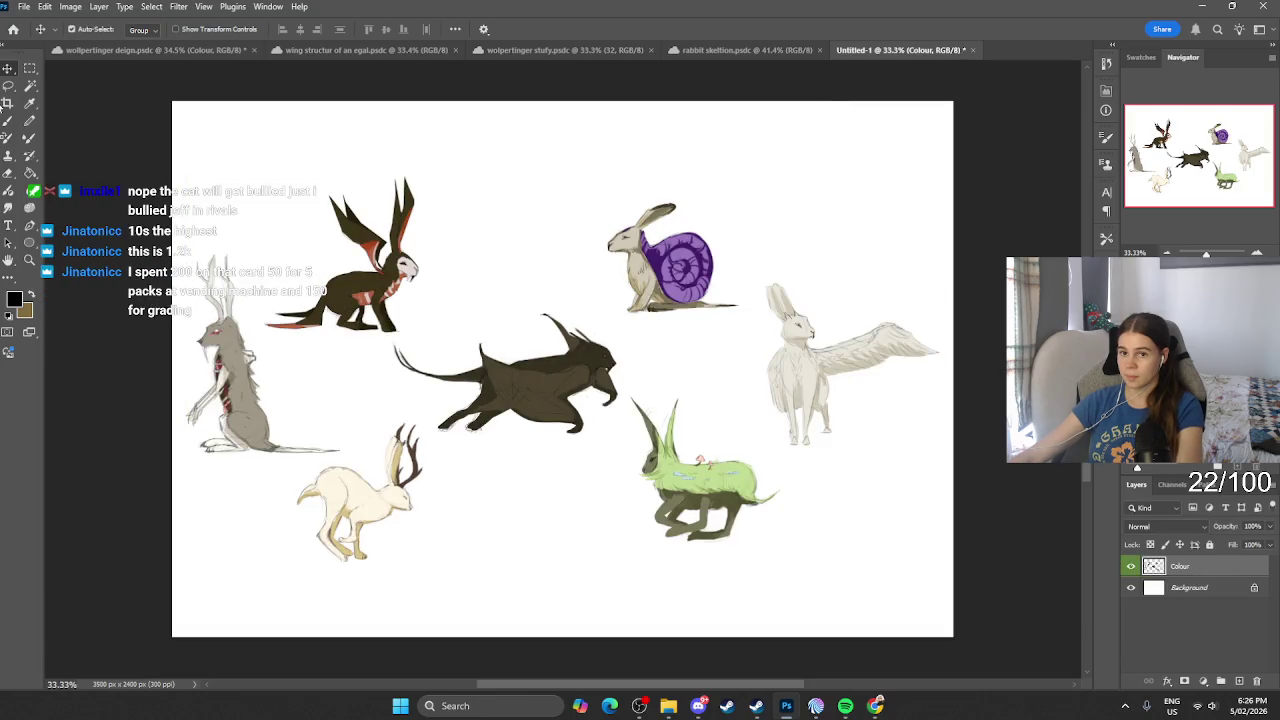
pyautogui.click(30, 68)
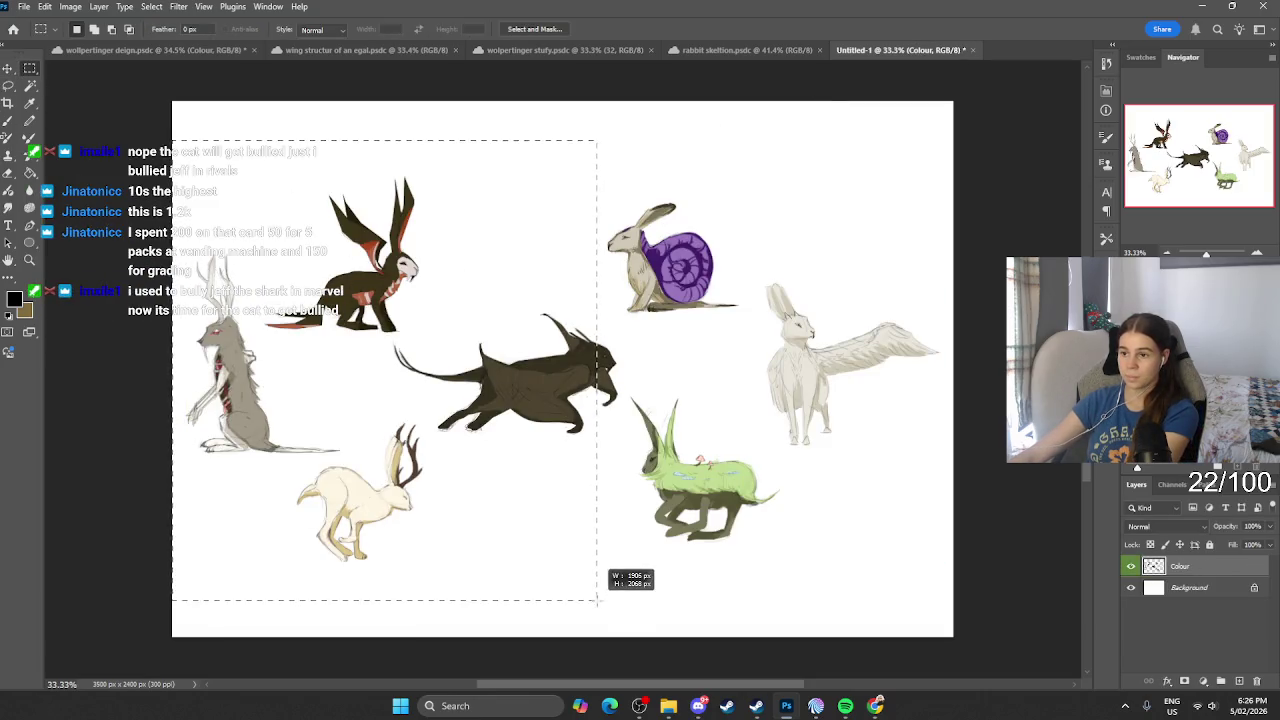
# Step: Delete every creature except the snail-shell rabbit in three marquee selections
pyautogui.moveTo(172, 140); pyautogui.dragTo(586, 607)
pyautogui.press('Delete')
pyautogui.moveTo(915, 630); pyautogui.dragTo(482, 330)
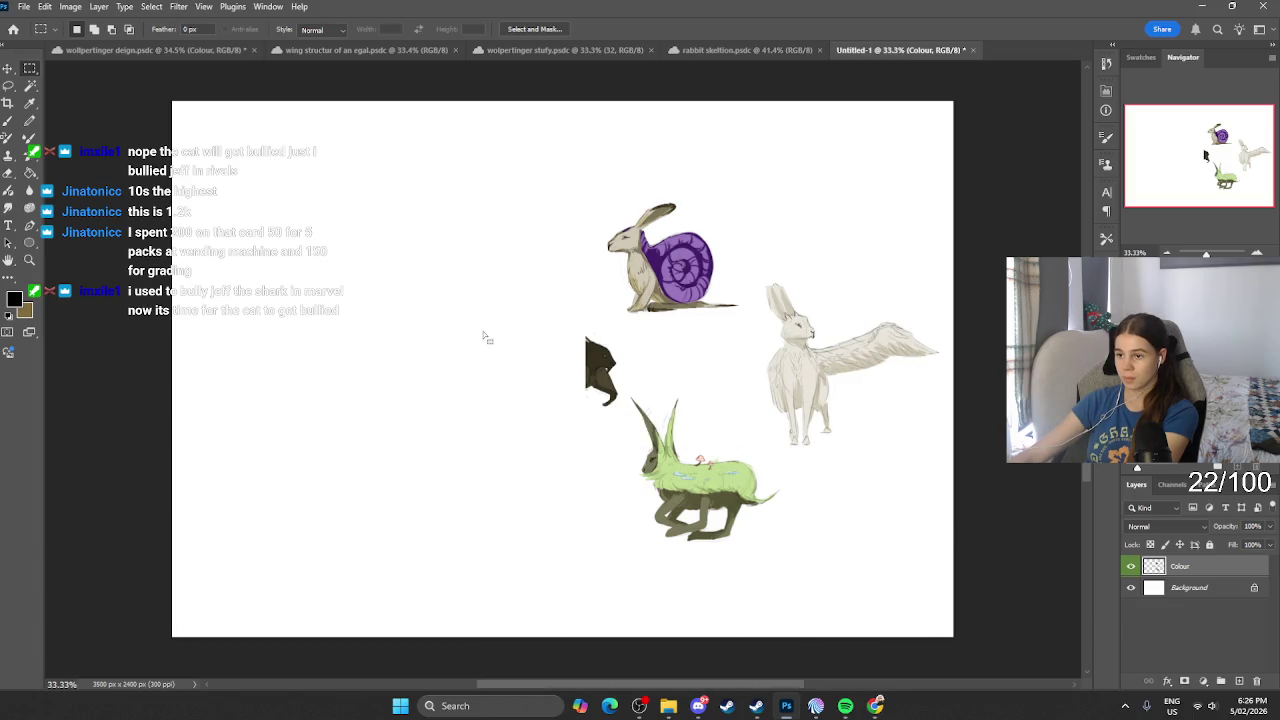
pyautogui.press('Delete')
pyautogui.moveTo(760, 267); pyautogui.dragTo(975, 495)
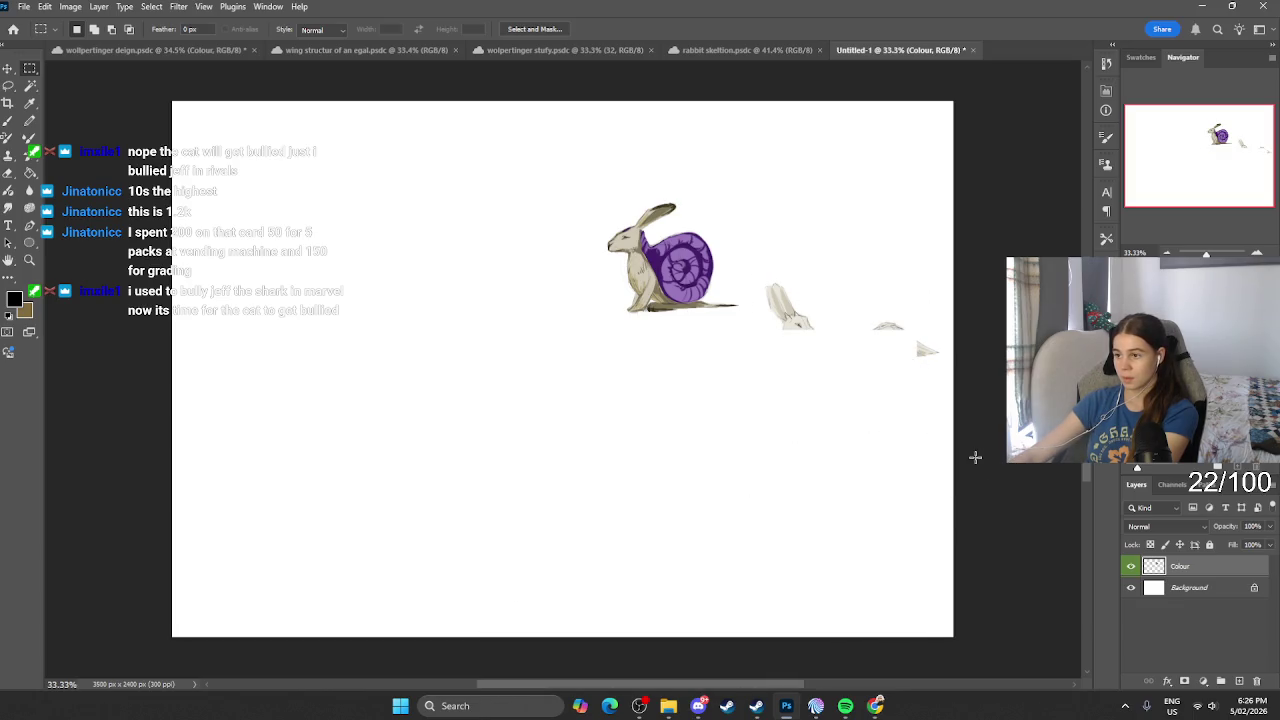
pyautogui.press('Delete')
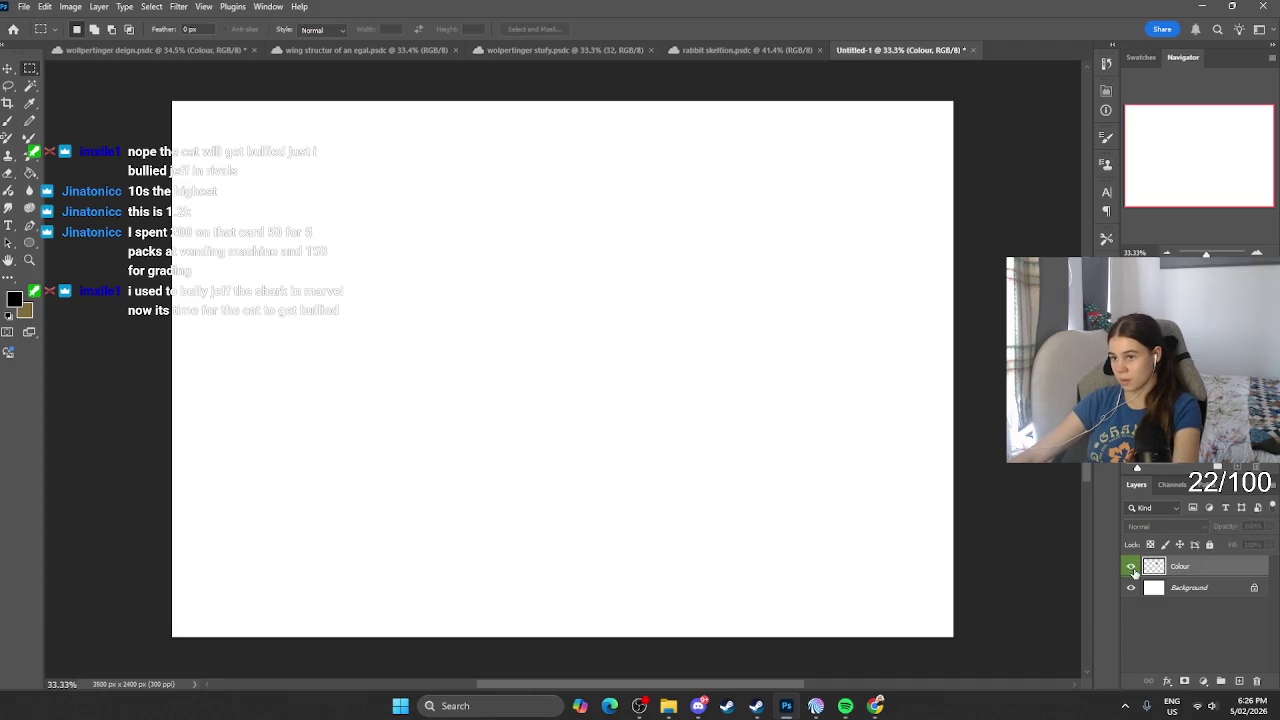
# Step: Enlarge the snail-shell rabbit to about 134% and move it to the right
pyautogui.hotkey('ctrl', 't')
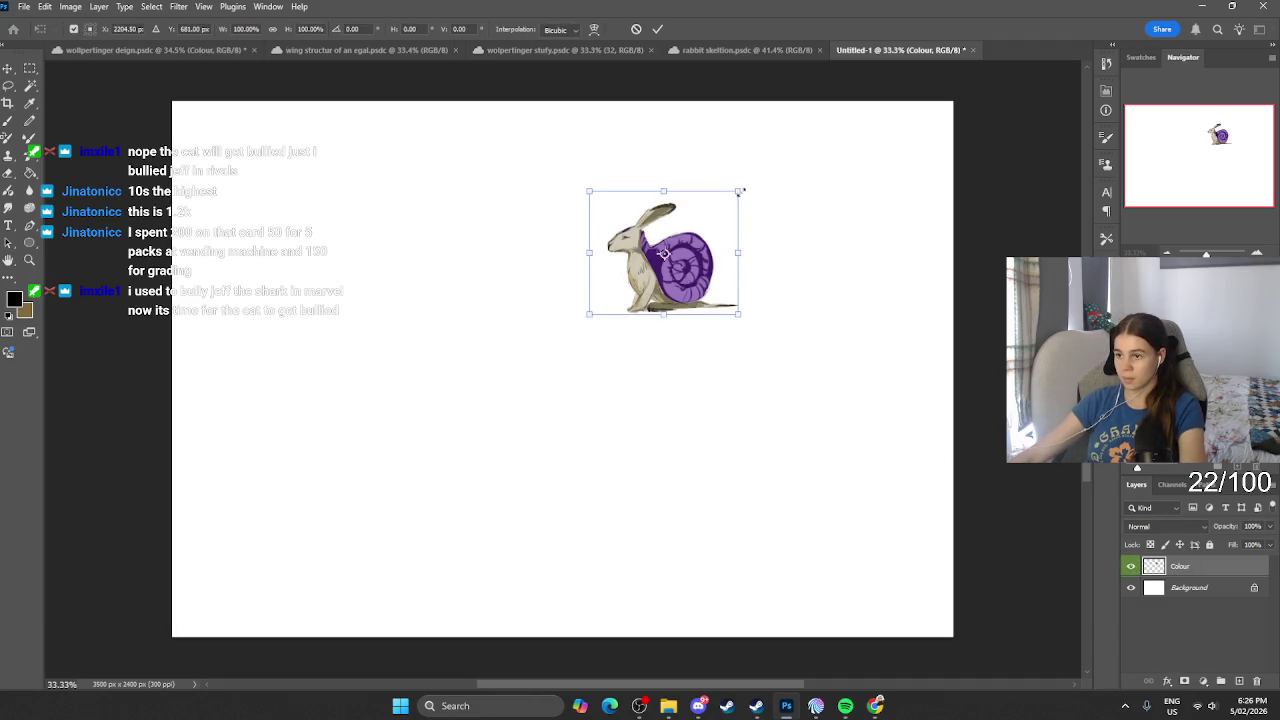
pyautogui.moveTo(737, 191); pyautogui.dragTo(816, 126)
pyautogui.moveTo(794, 194); pyautogui.dragTo(863, 204)
pyautogui.moveTo(893, 134)
pyautogui.mouseDown()
pyautogui.moveTo(857, 157)
pyautogui.moveTo(880, 138)
pyautogui.mouseUp()
pyautogui.press('Return')
# Step: Add empty Layer 1 for sketching and undo a brush test stroke
pyautogui.click(1239, 681)
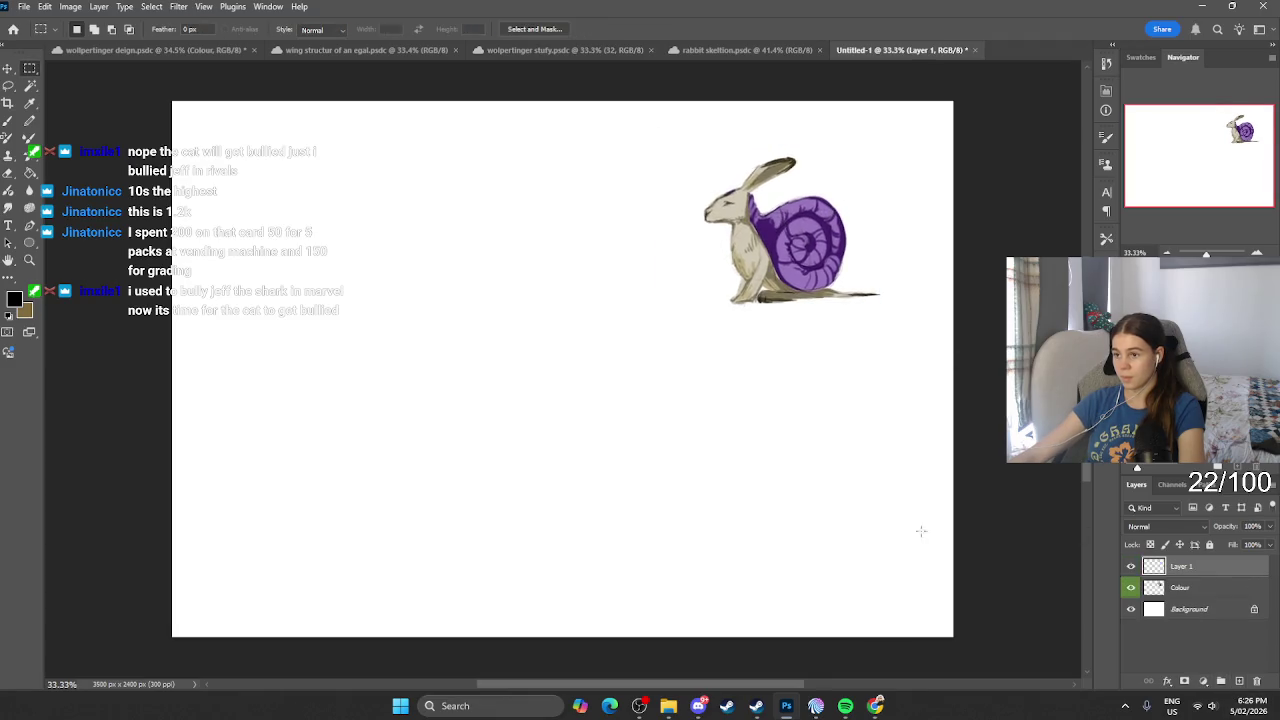
pyautogui.click(8, 121)
pyautogui.moveTo(333, 191); pyautogui.dragTo(317, 208)
pyautogui.hotkey('ctrl', 'z')
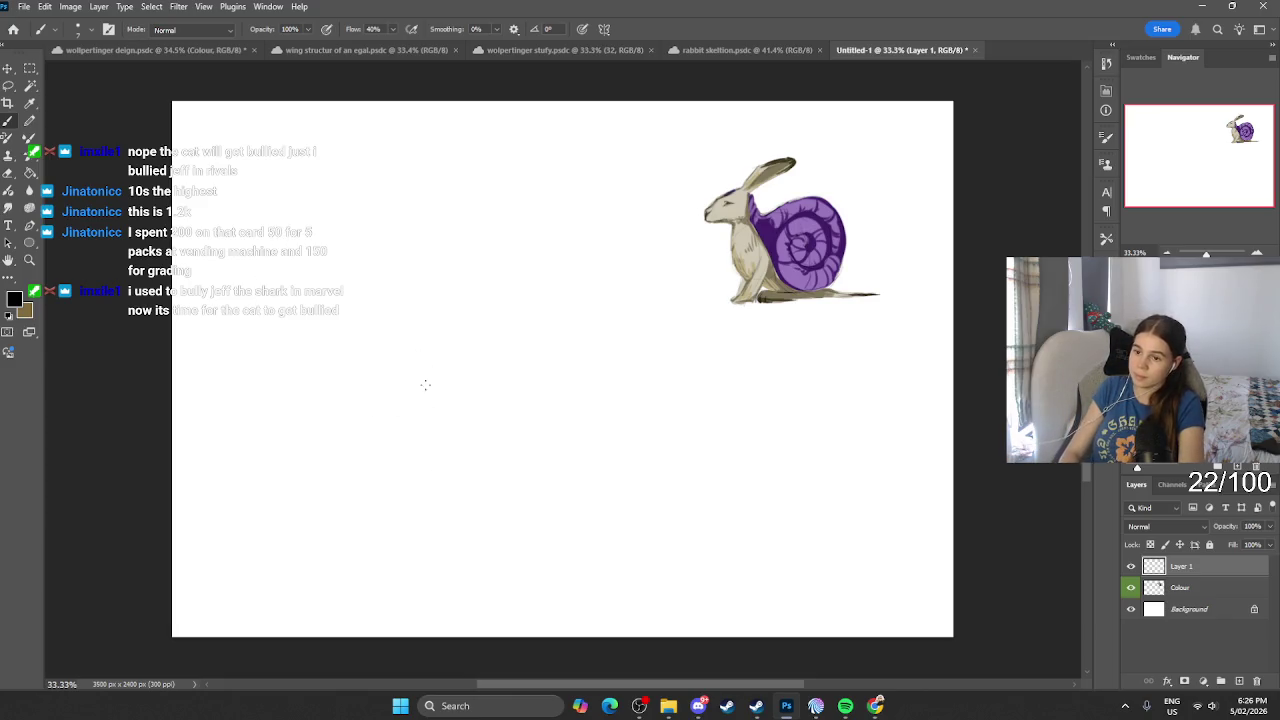
# Step: Draw the shell's arched top, base line, front head and inner spiral at lower left
pyautogui.moveTo(303, 477)
pyautogui.mouseDown()
pyautogui.moveTo(322, 461)
pyautogui.moveTo(296, 477)
pyautogui.mouseUp()
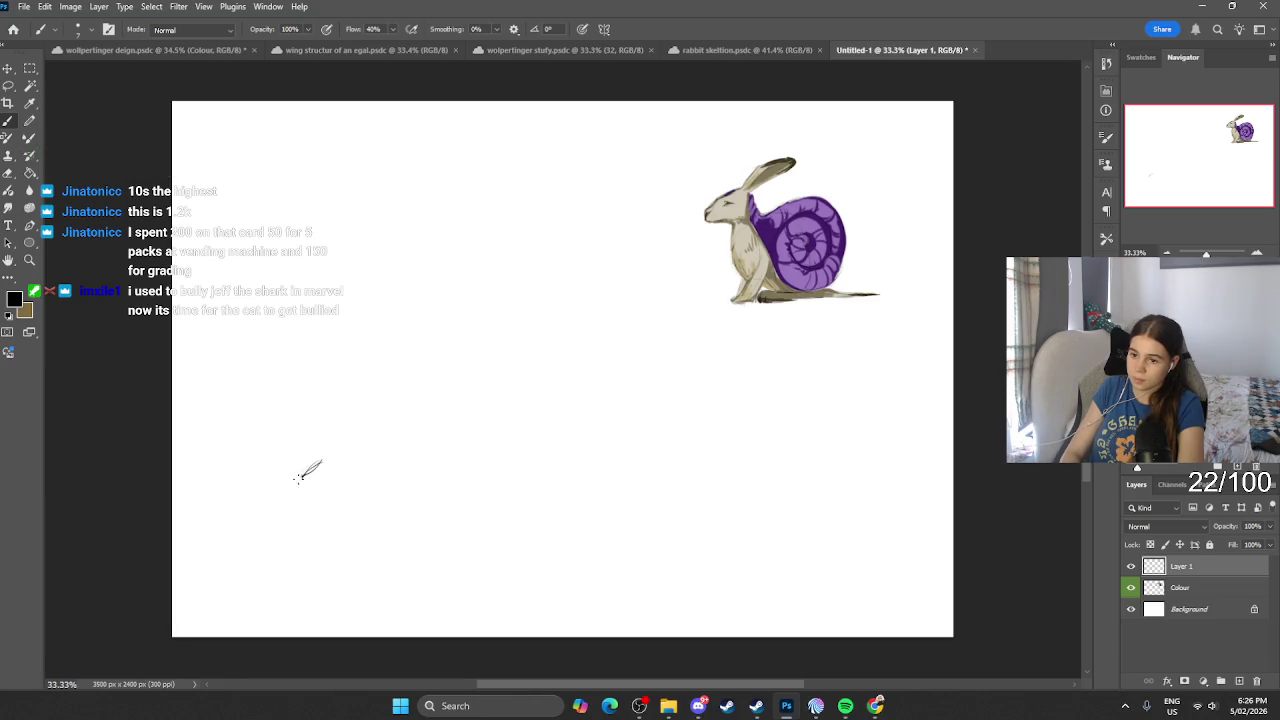
pyautogui.moveTo(333, 396)
pyautogui.mouseDown()
pyautogui.moveTo(404, 372)
pyautogui.moveTo(450, 412)
pyautogui.moveTo(425, 470)
pyautogui.moveTo(354, 478)
pyautogui.moveTo(440, 480)
pyautogui.mouseUp()
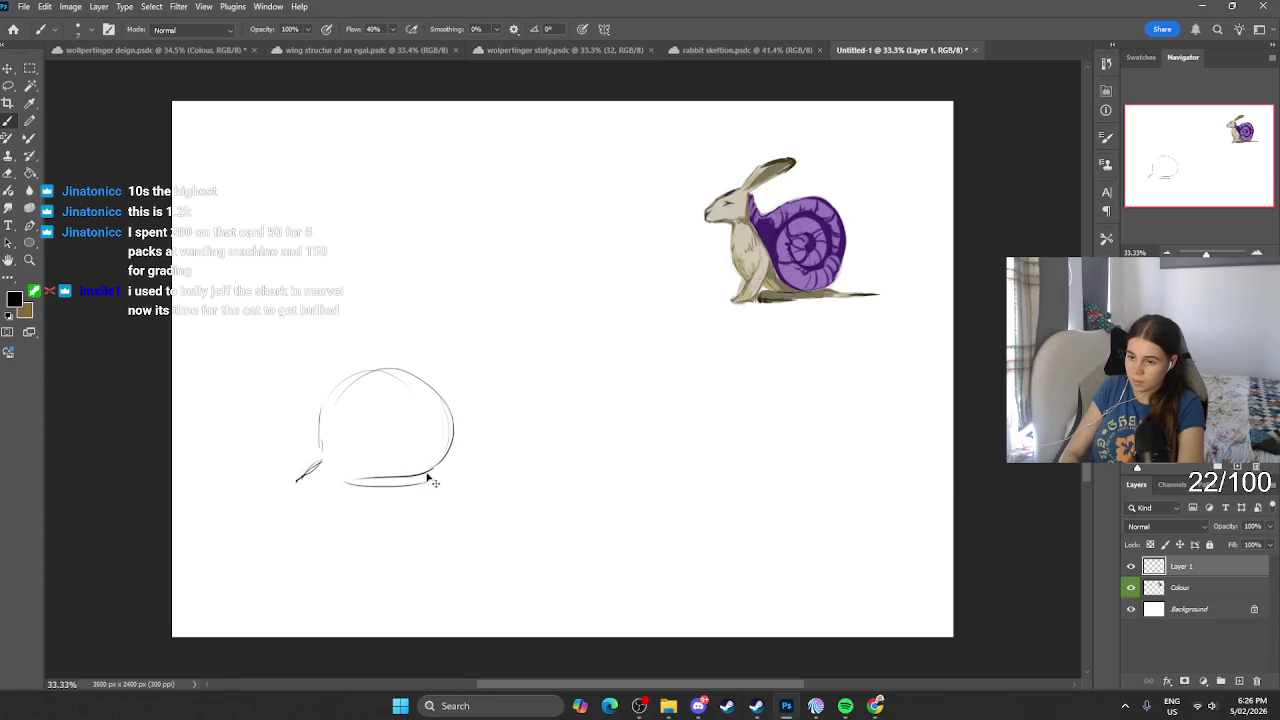
pyautogui.hotkey('ctrl', 'z')
pyautogui.moveTo(350, 483); pyautogui.dragTo(445, 478)
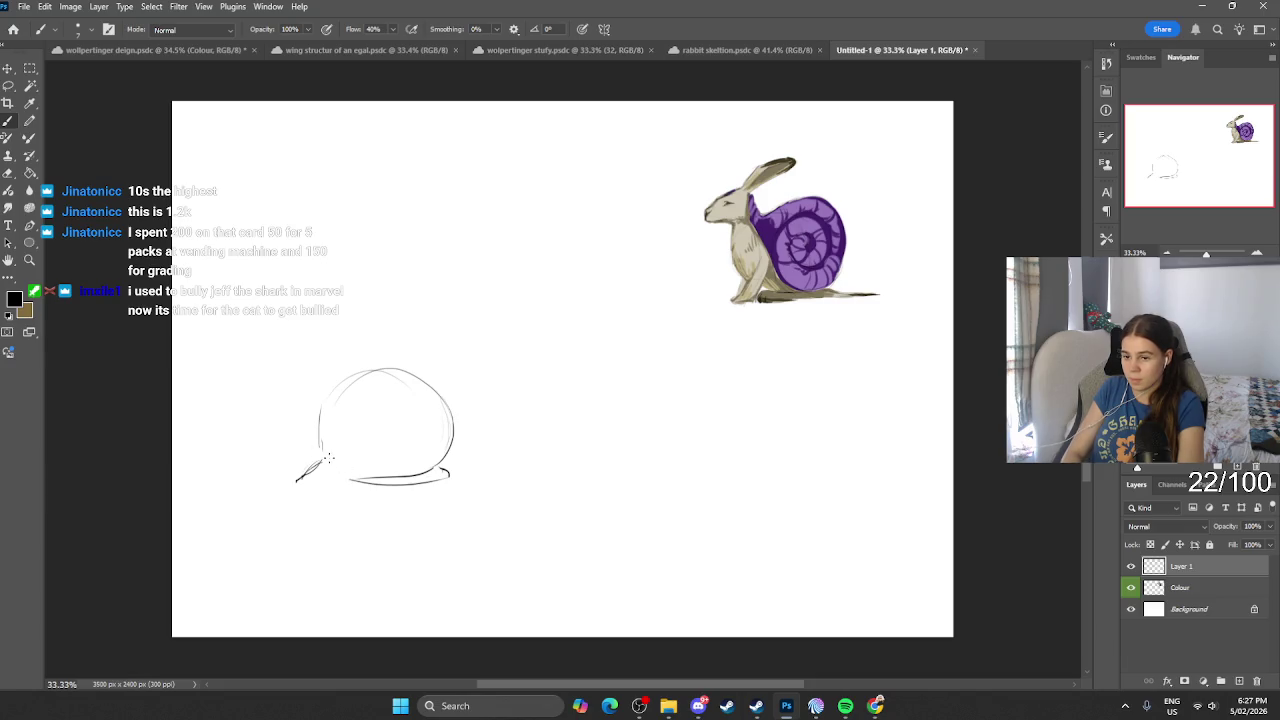
pyautogui.moveTo(340, 473); pyautogui.dragTo(368, 475)
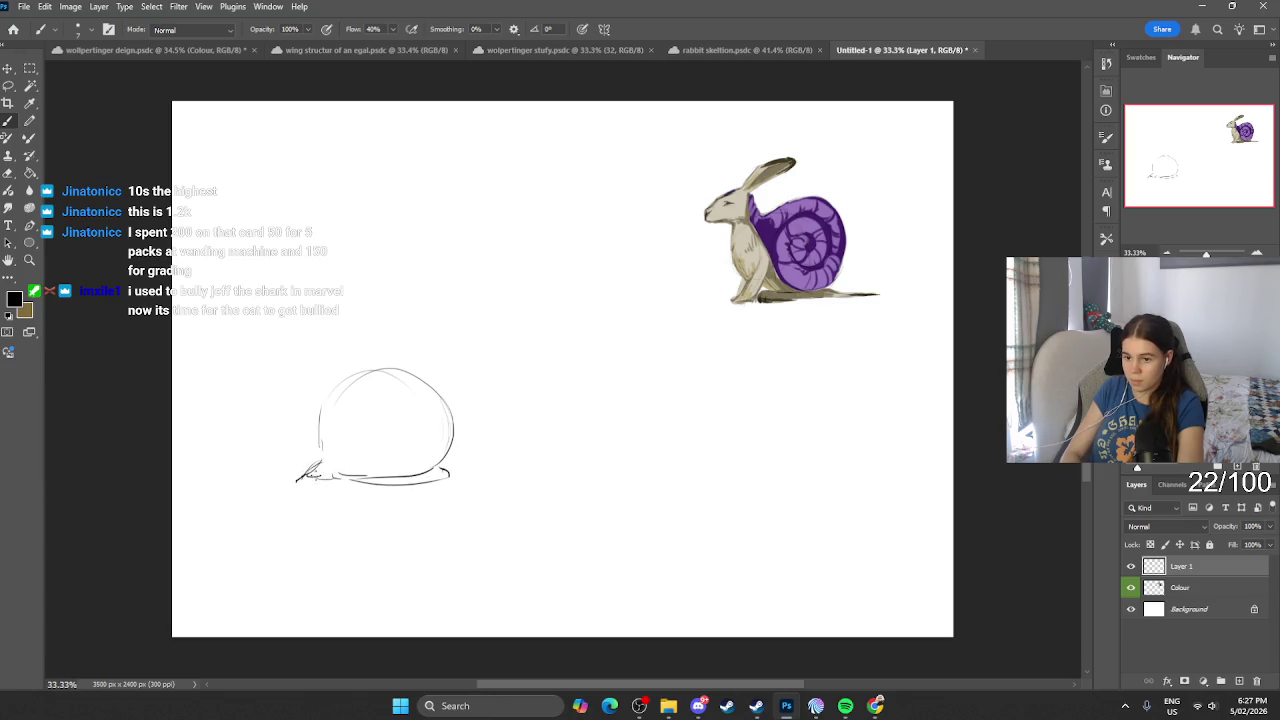
pyautogui.moveTo(298, 480); pyautogui.dragTo(318, 465)
pyautogui.moveTo(411, 424); pyautogui.dragTo(393, 428)
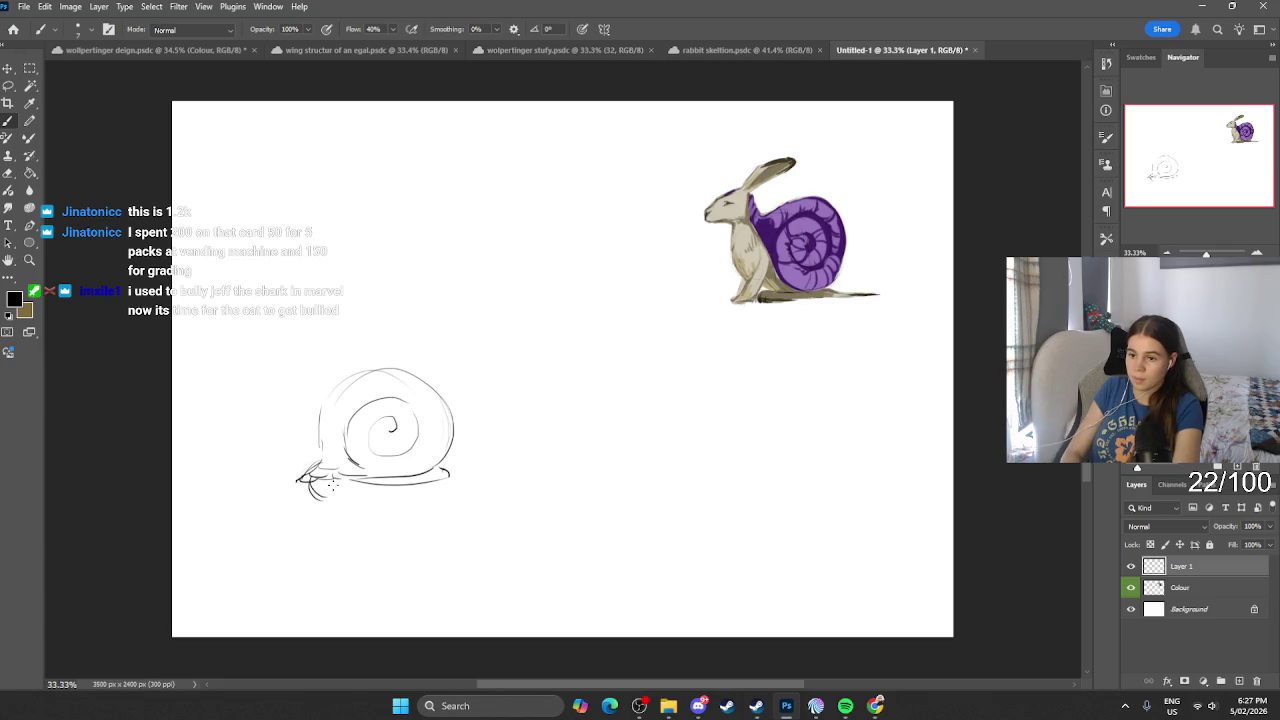
# Step: Erase the rough strokes at the snail's head, then reopen the shared card photo in Discord
pyautogui.press('e')
pyautogui.moveTo(313, 488)
pyautogui.mouseDown()
pyautogui.moveTo(324, 472)
pyautogui.moveTo(299, 462)
pyautogui.mouseUp()
pyautogui.press('b')
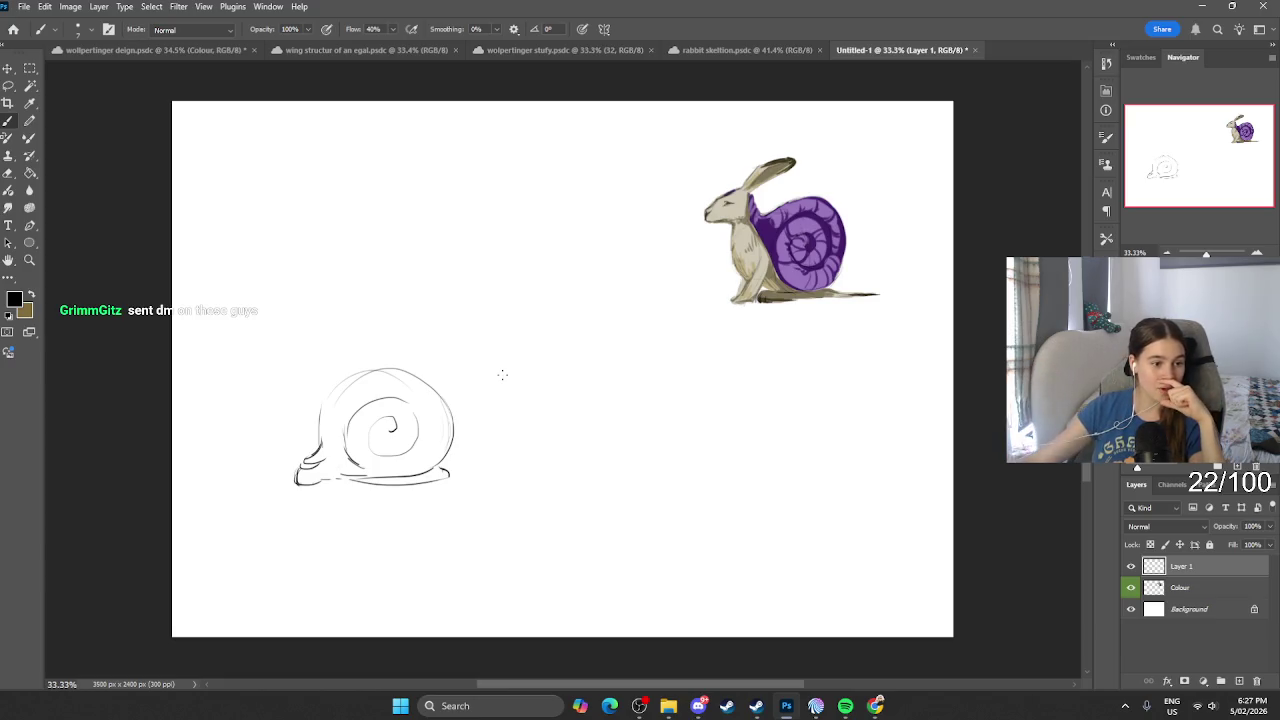
pyautogui.click(697, 707)
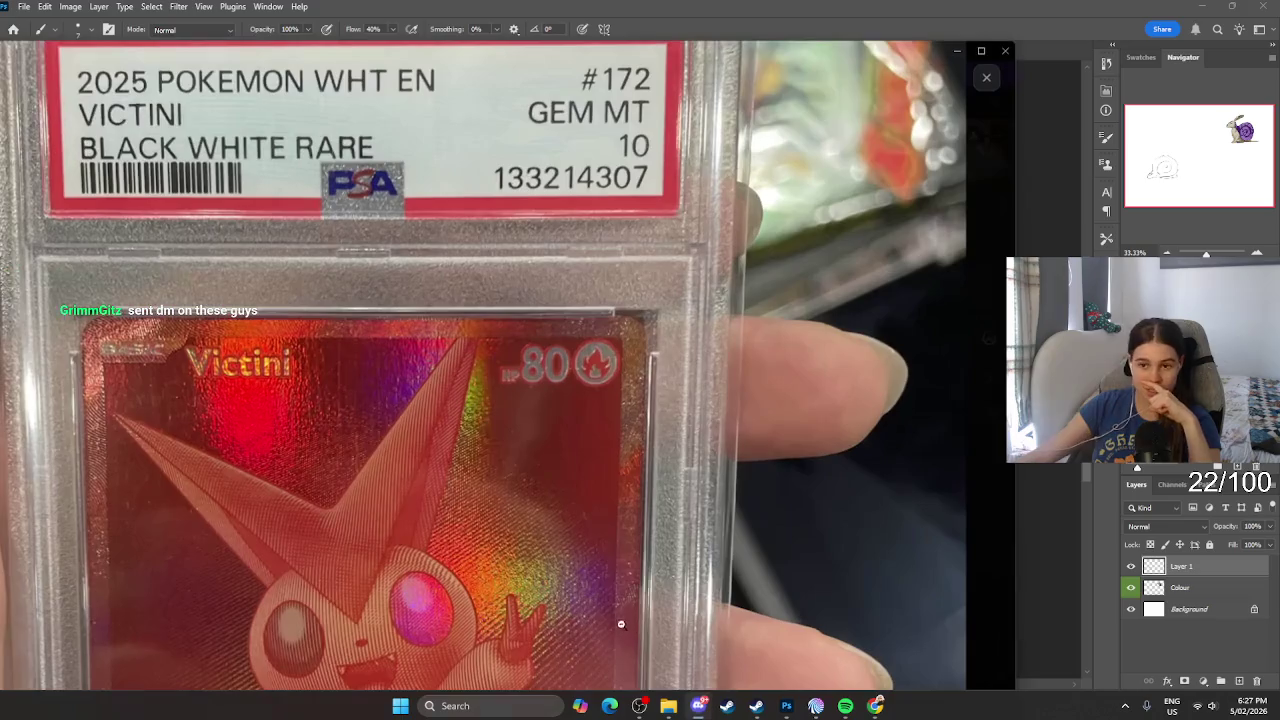
# Step: Close the card image, minimize Discord and return to the wolpertinger design sheet
pyautogui.click(986, 77)
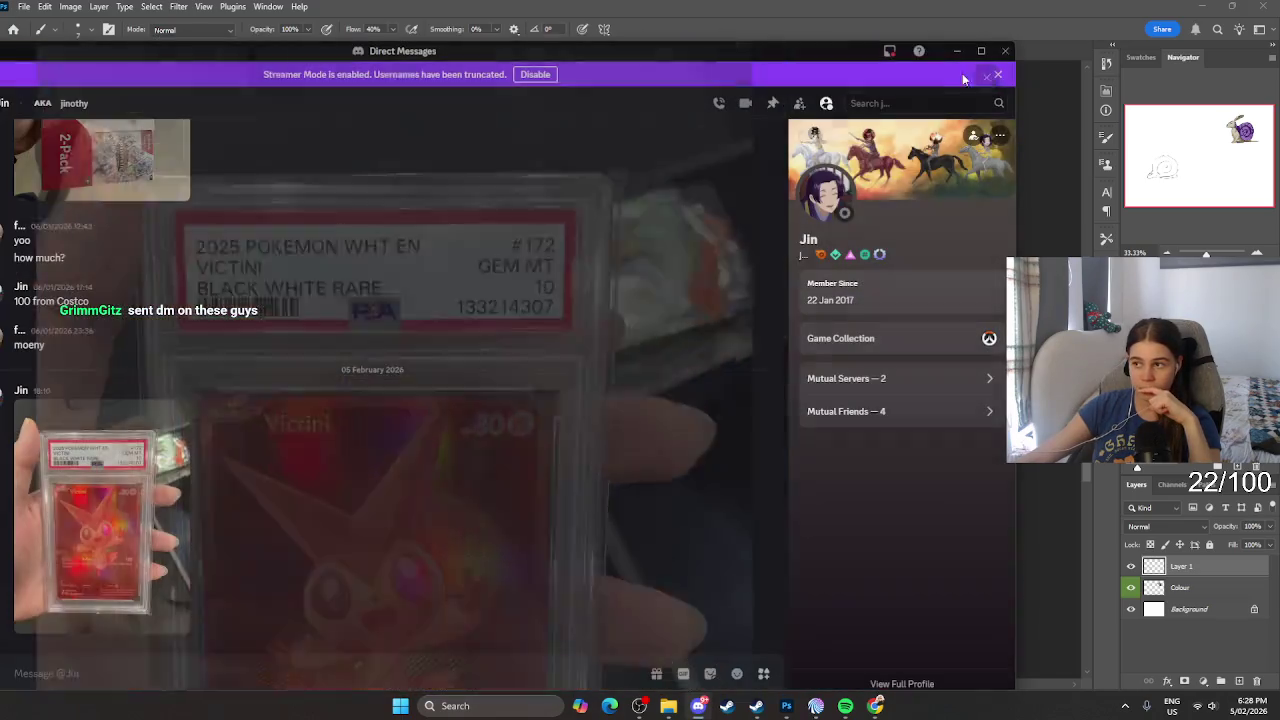
pyautogui.click(956, 50)
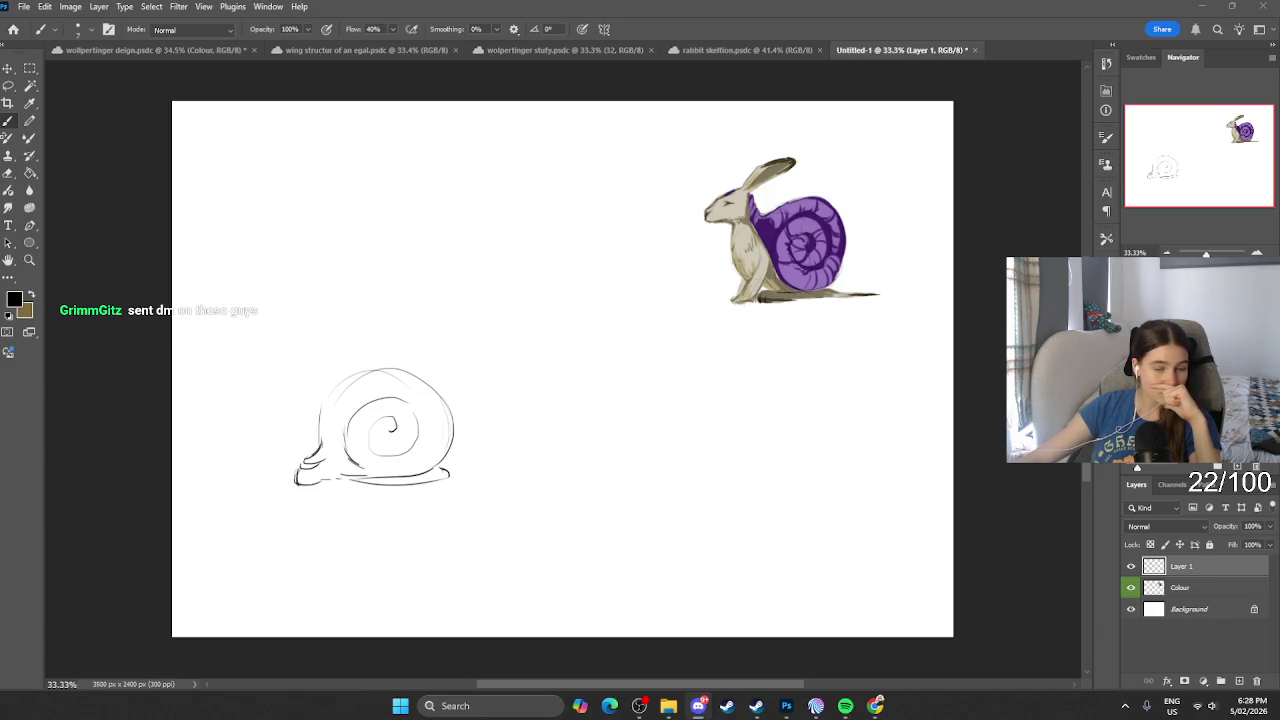
pyautogui.click(143, 50)
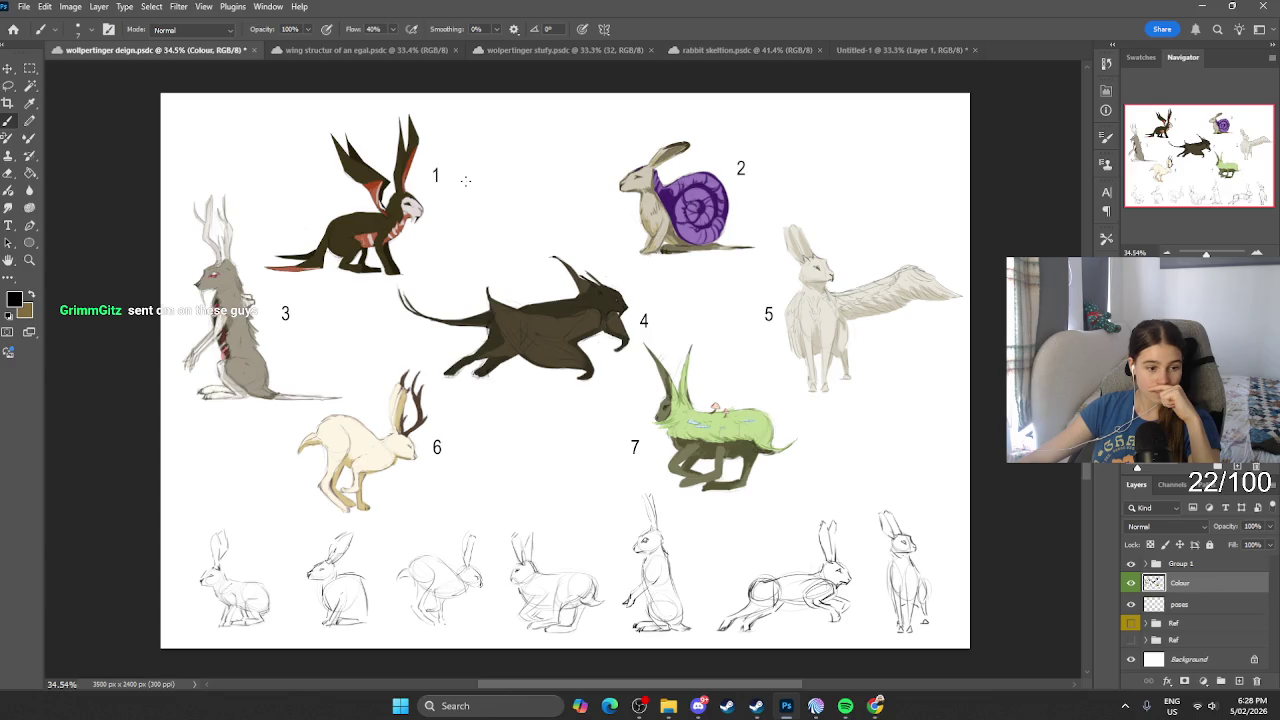
pyautogui.click(876, 50)
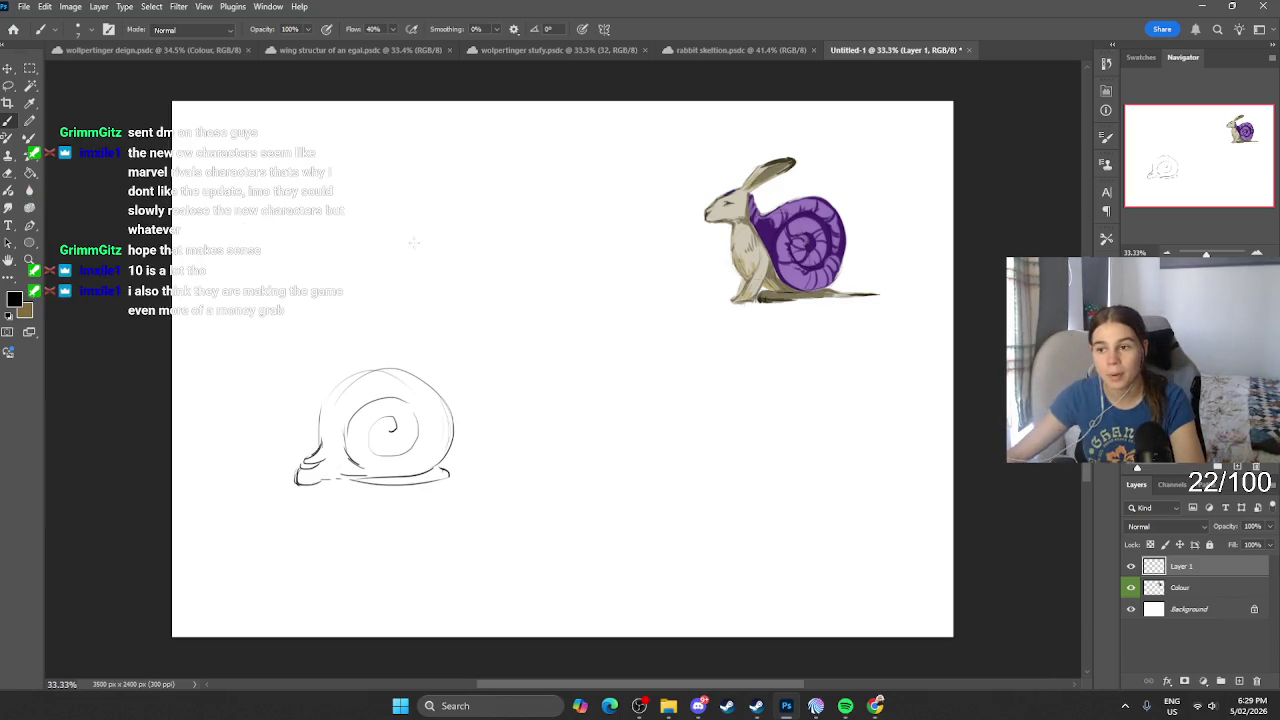
# Step: Sketch, undo and redraw a darker line along the shell's foot
pyautogui.scroll(1, 340, 414)
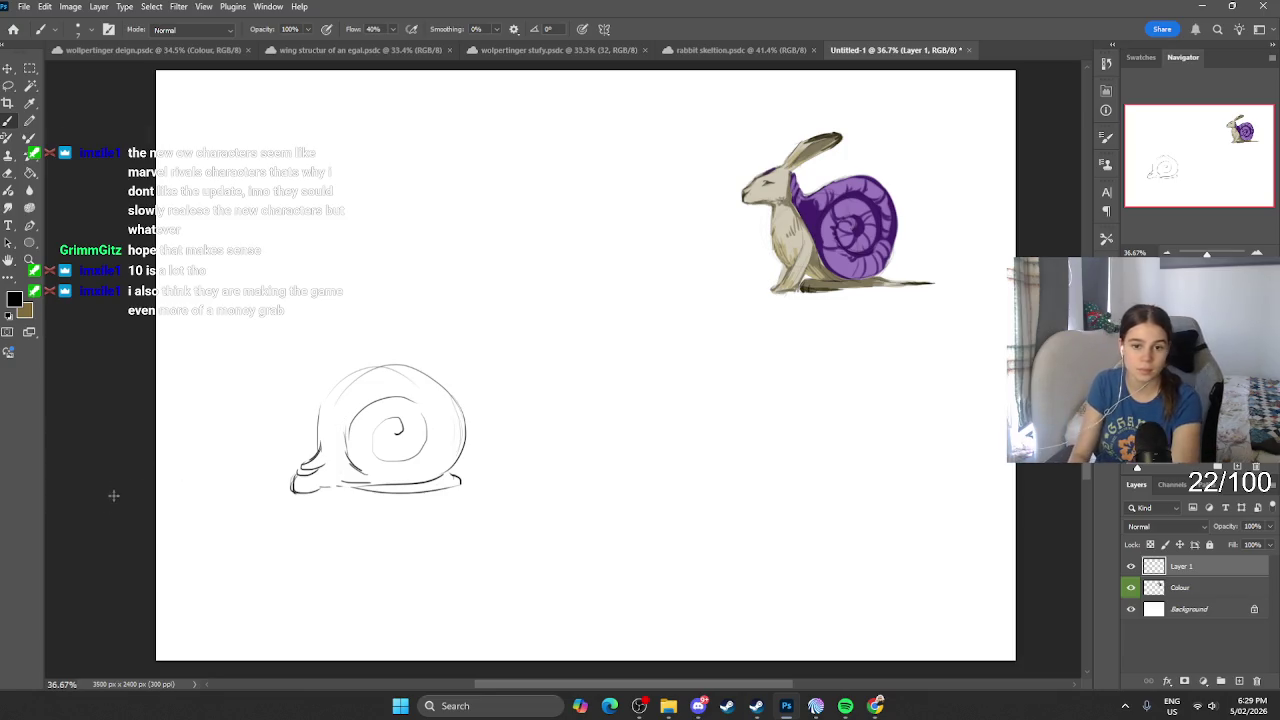
pyautogui.press('e')
pyautogui.press('b')
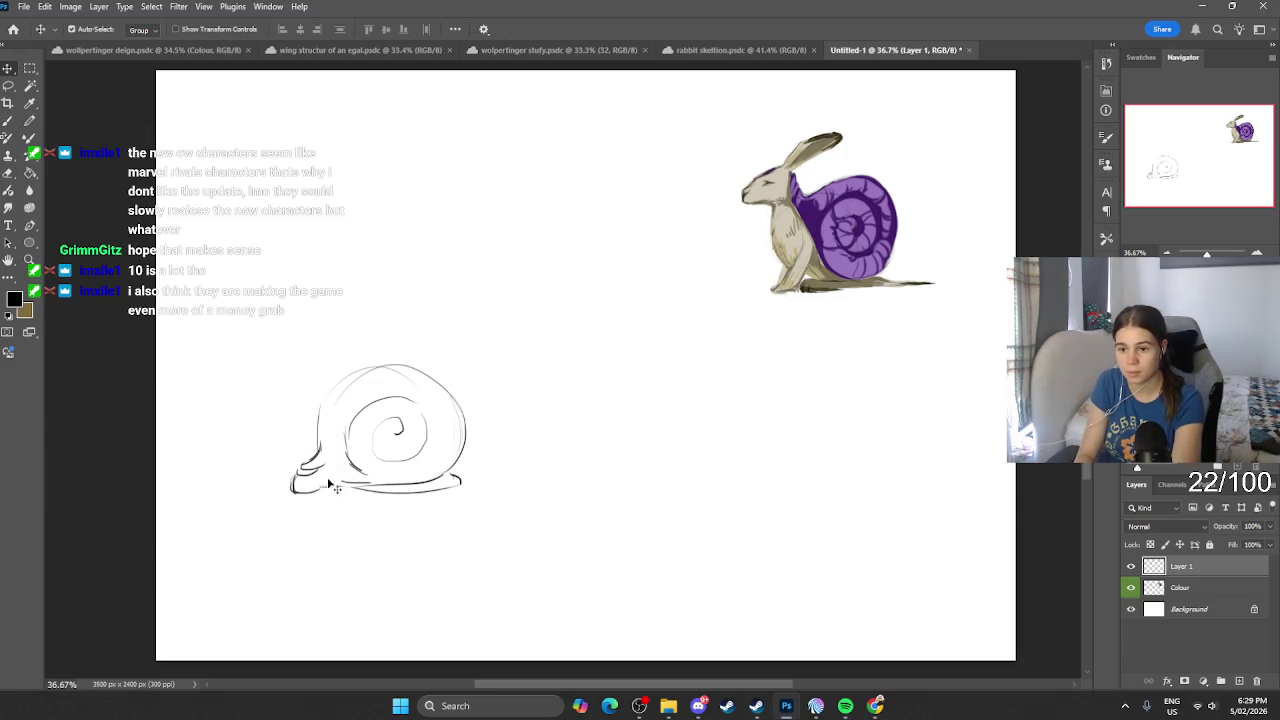
pyautogui.moveTo(322, 478); pyautogui.dragTo(364, 451)
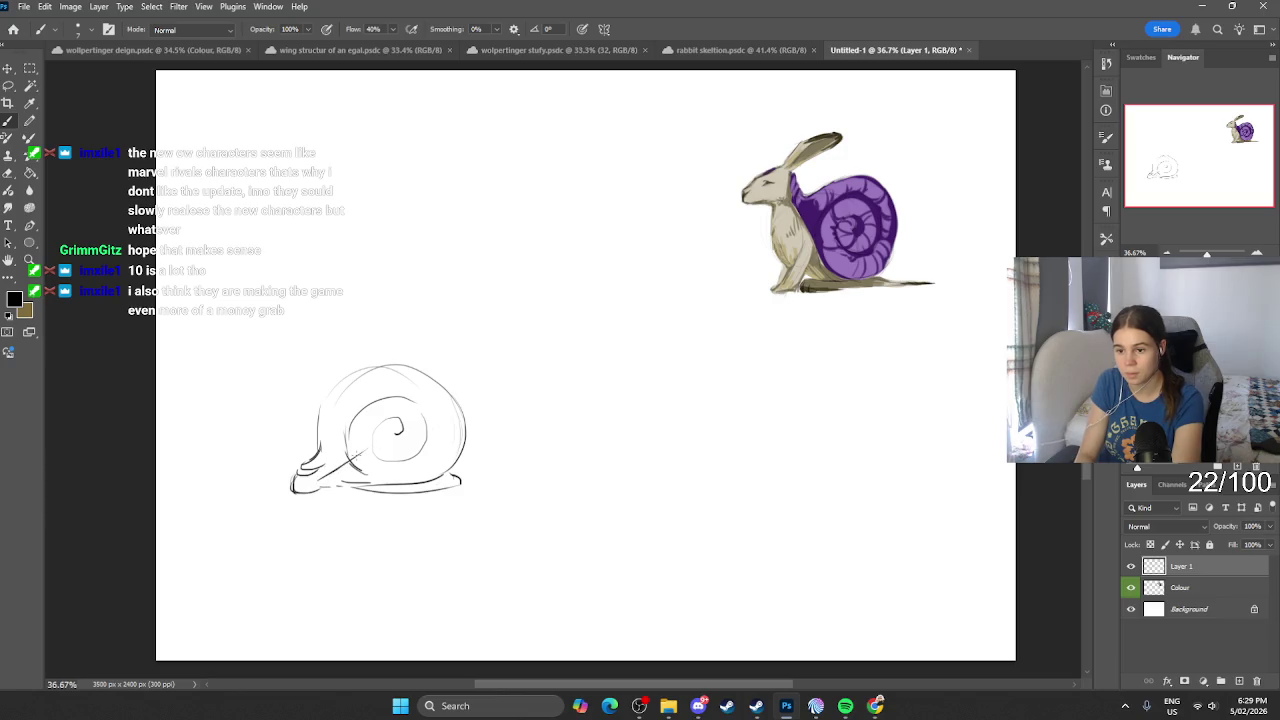
pyautogui.moveTo(316, 488); pyautogui.dragTo(376, 468)
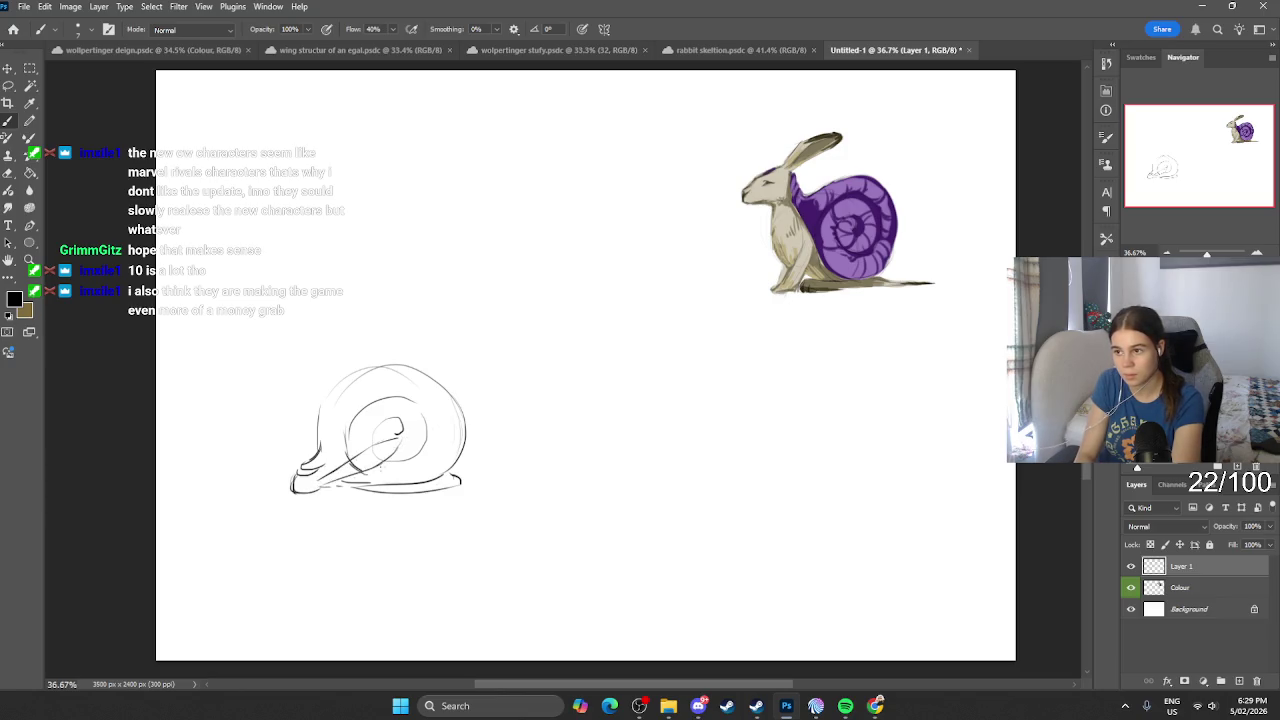
pyautogui.hotkey('ctrl', 'z')
pyautogui.hotkey('ctrl', 'z')
pyautogui.hotkey('ctrl', 'z')
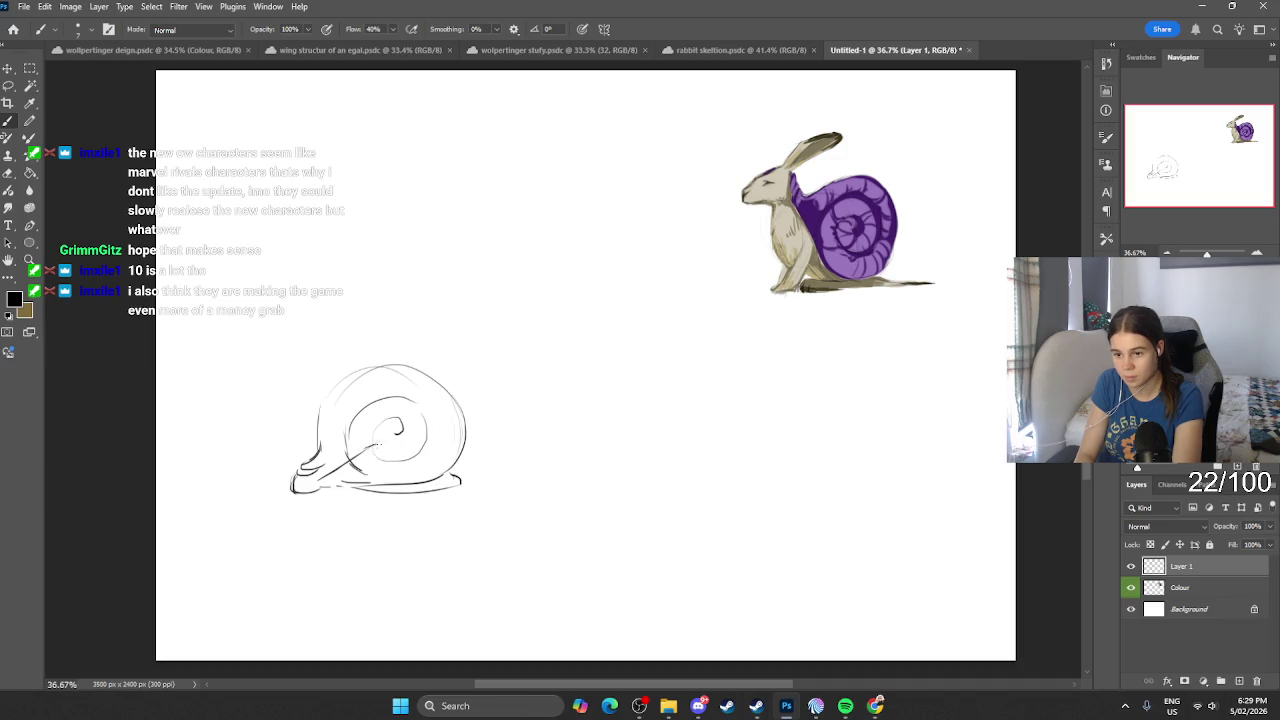
pyautogui.hotkey('ctrl', 'z')
pyautogui.hotkey('ctrl', 'z')
pyautogui.hotkey('ctrl', 'z')
pyautogui.moveTo(316, 490); pyautogui.dragTo(398, 474)
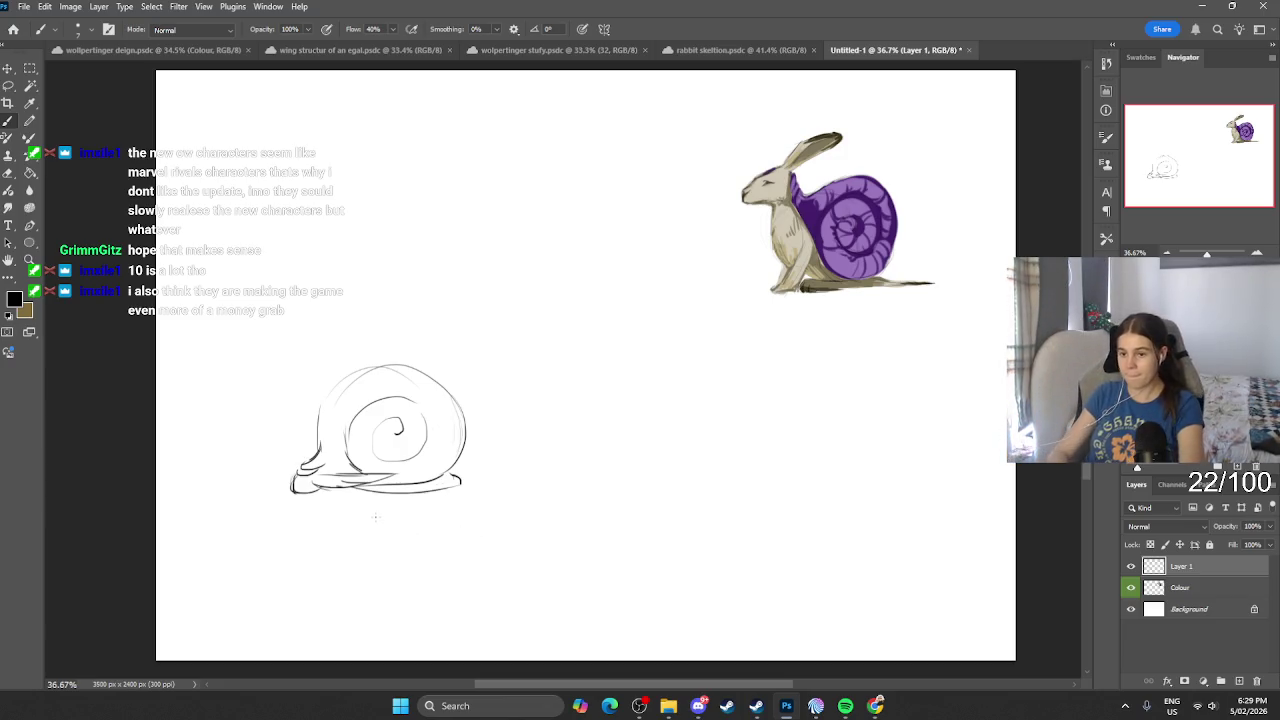
pyautogui.hotkey('ctrl', 'z')
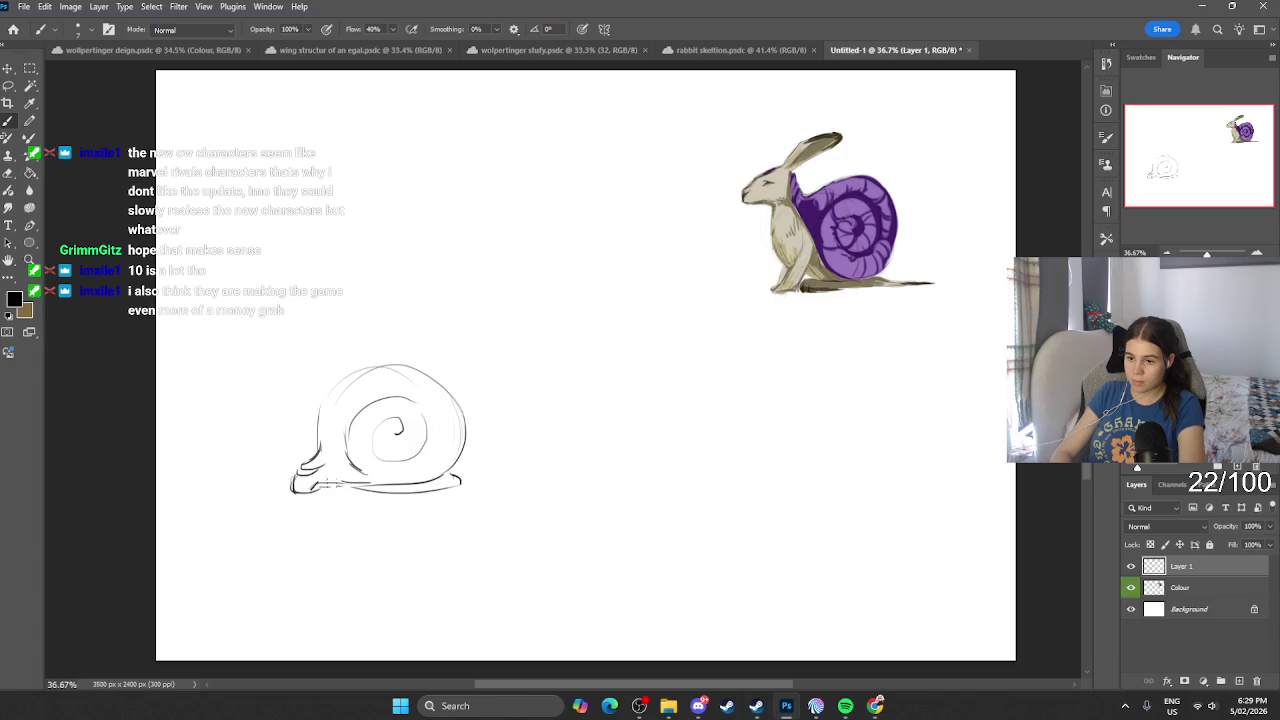
pyautogui.moveTo(323, 490); pyautogui.dragTo(366, 490)
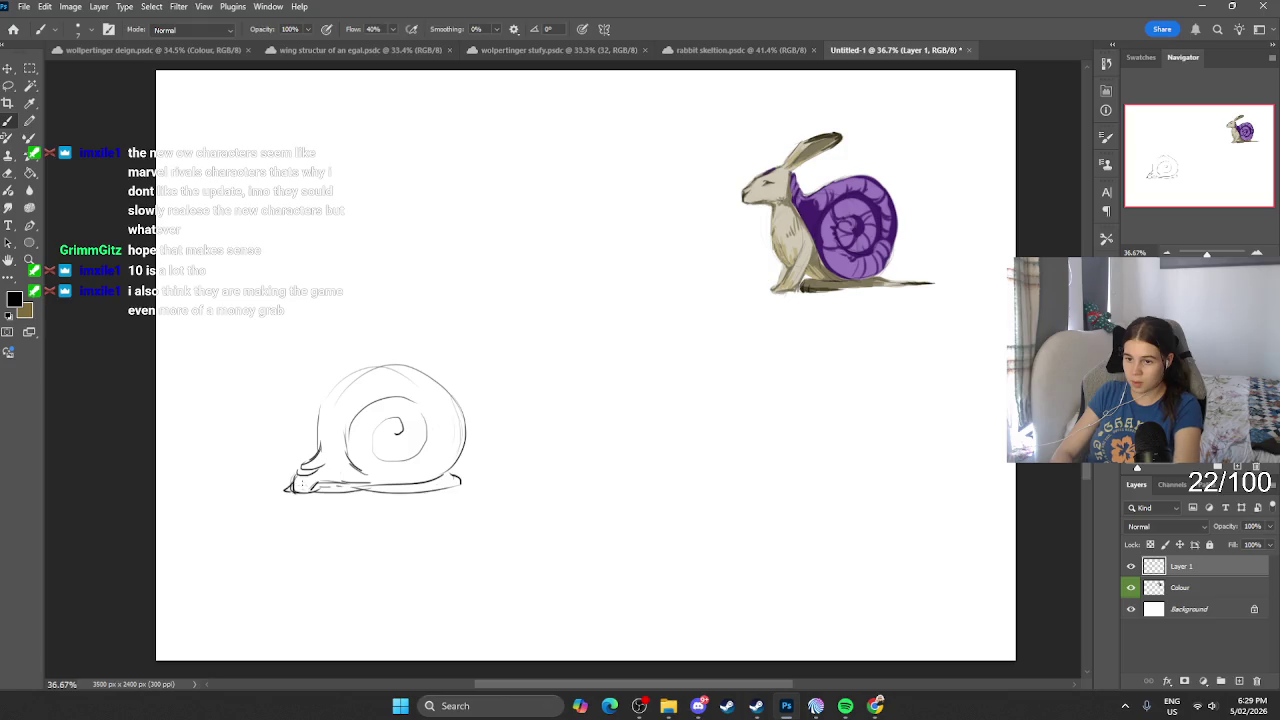
# Step: Draw the rabbit's head and chin at the shell front and lighten the foot line
pyautogui.press('e')
pyautogui.press('b')
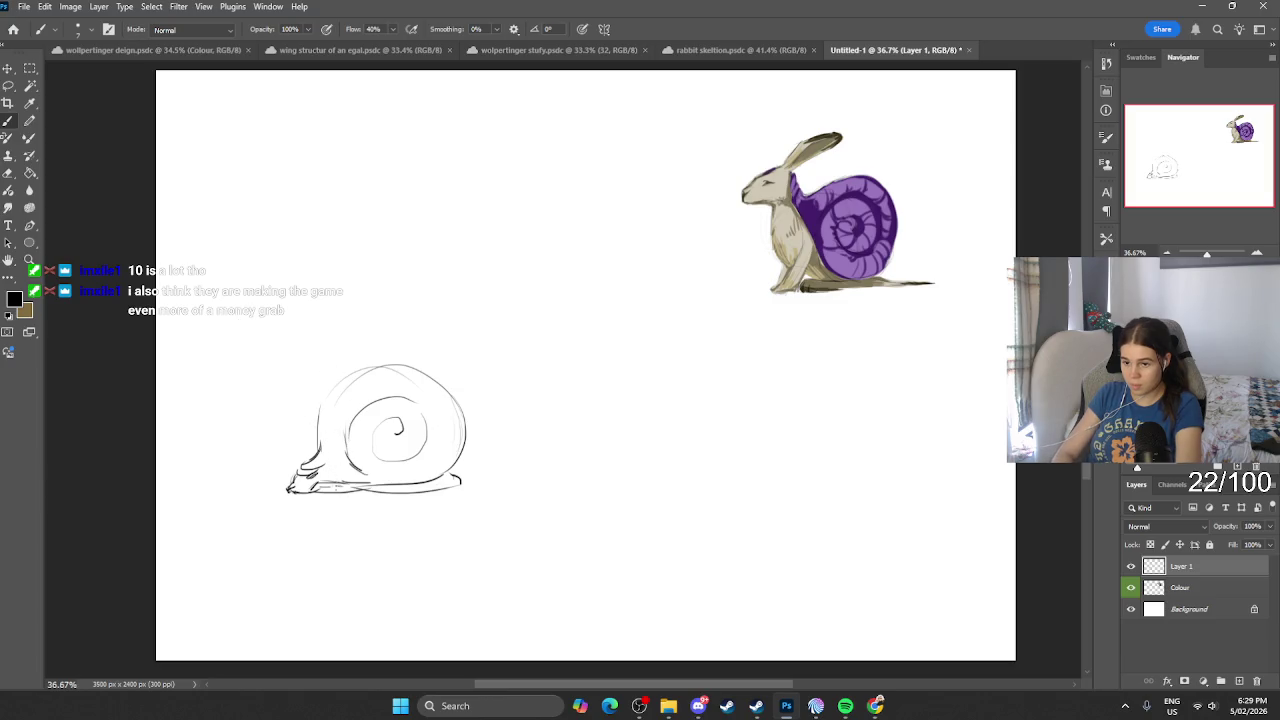
pyautogui.press('e')
pyautogui.press('b')
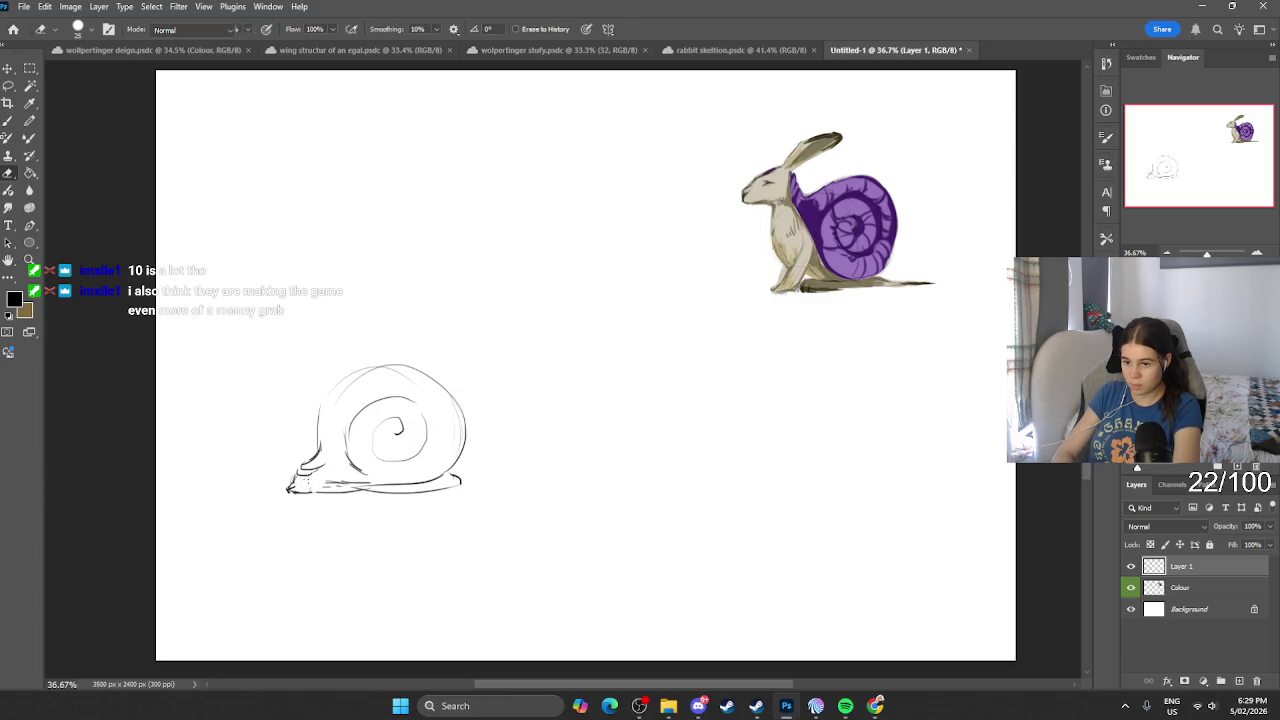
pyautogui.moveTo(306, 480); pyautogui.dragTo(312, 476)
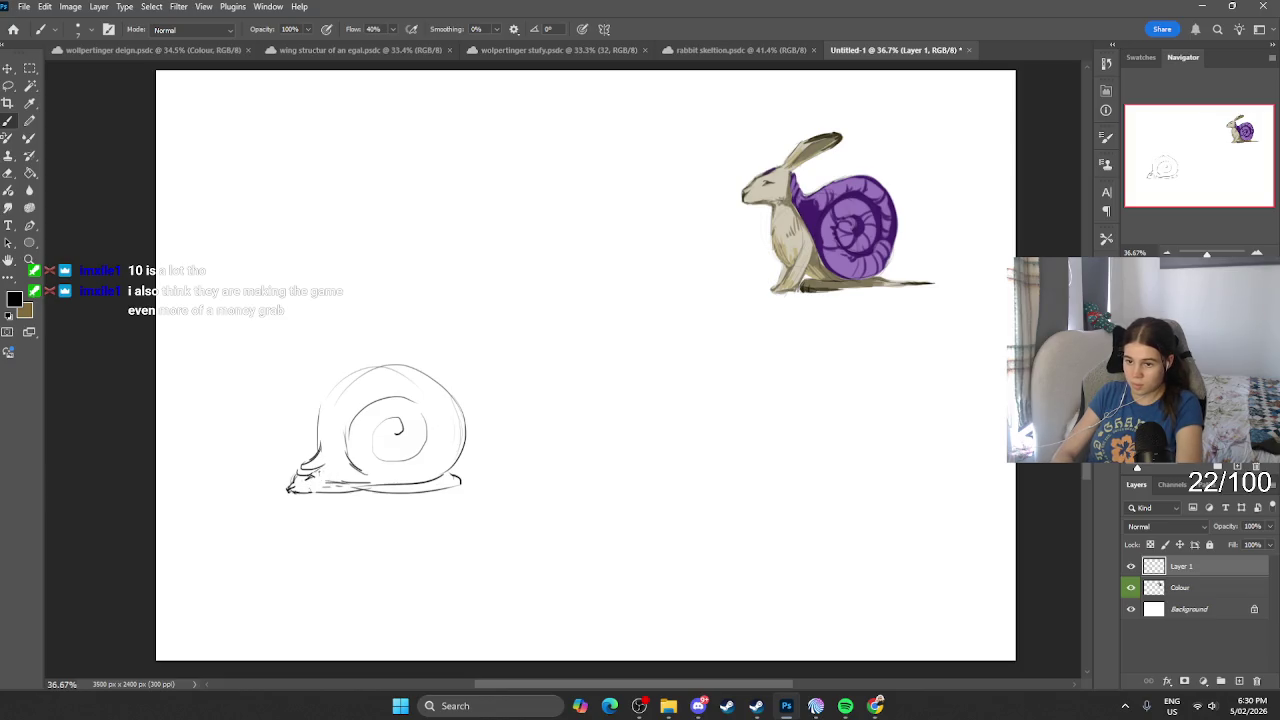
pyautogui.moveTo(318, 476)
pyautogui.mouseDown()
pyautogui.moveTo(370, 482)
pyautogui.moveTo(350, 491)
pyautogui.mouseUp()
pyautogui.press('e')
pyautogui.press('b')
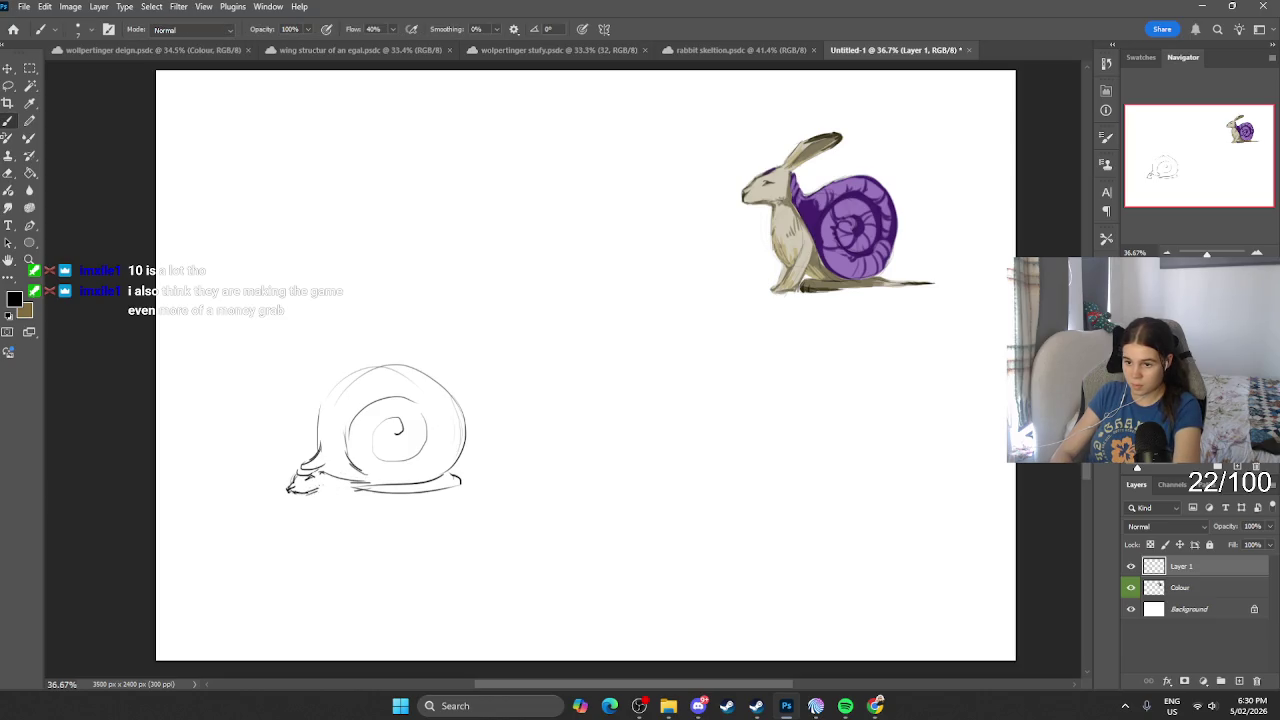
pyautogui.moveTo(322, 488); pyautogui.dragTo(364, 486)
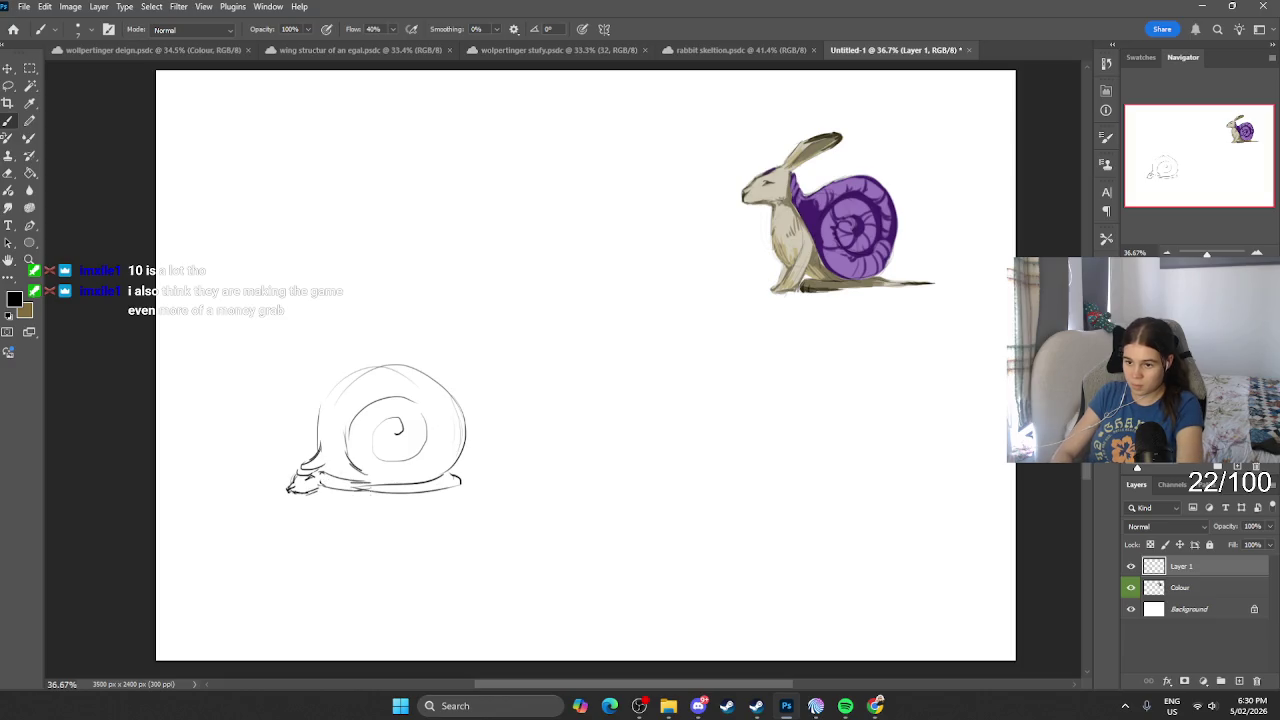
pyautogui.hotkey('ctrl', 'z')
pyautogui.press('e')
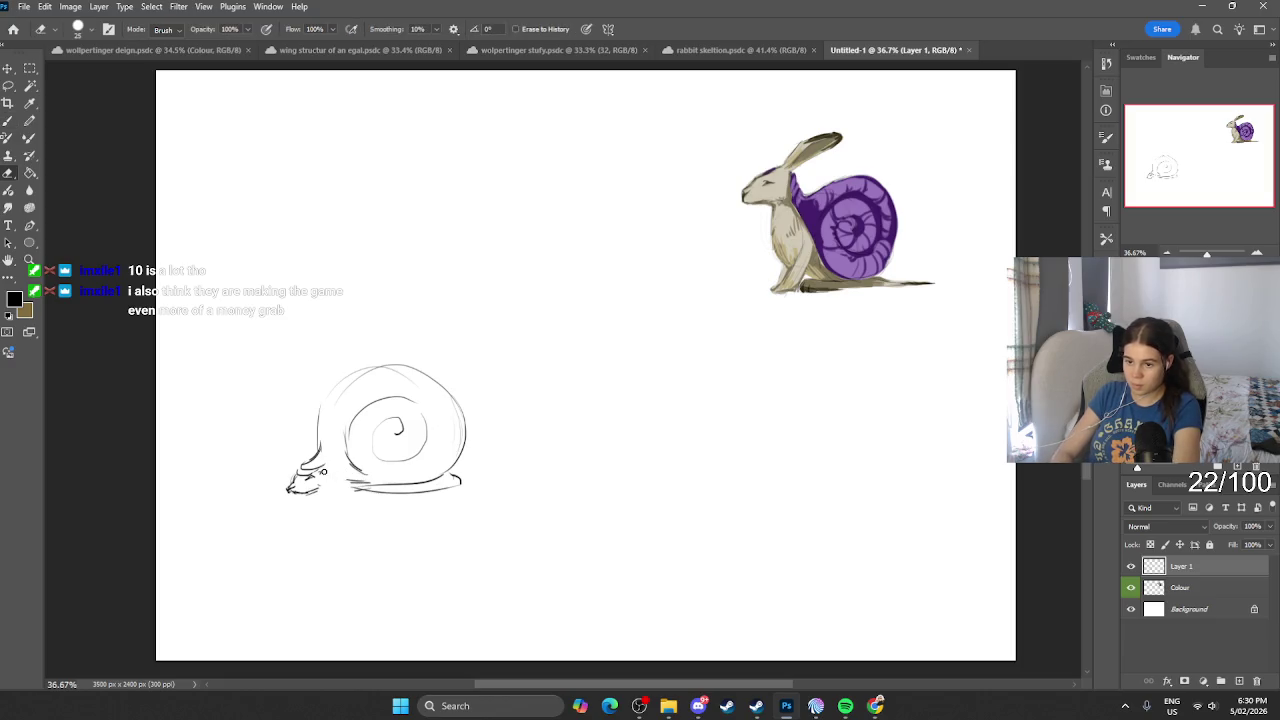
pyautogui.press('b')
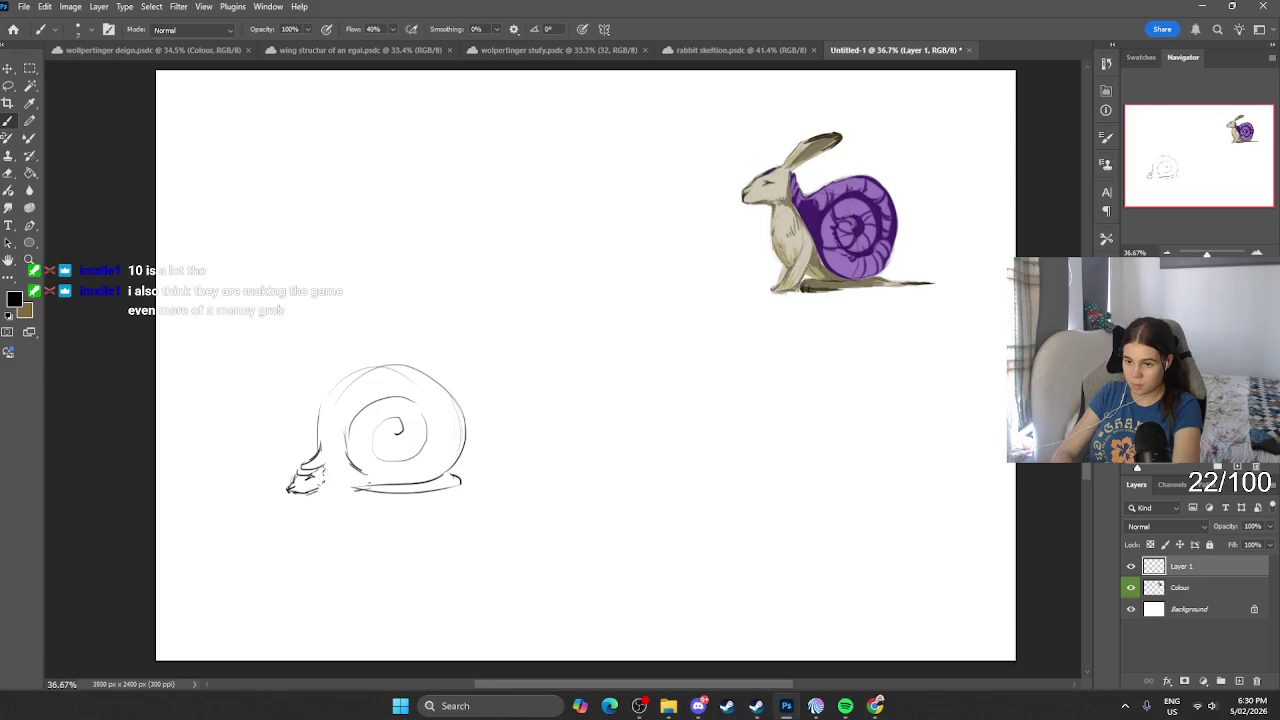
# Step: Draw the rabbit's ear running up into the shell spiral and refine the head lines
pyautogui.moveTo(322, 468); pyautogui.dragTo(372, 442)
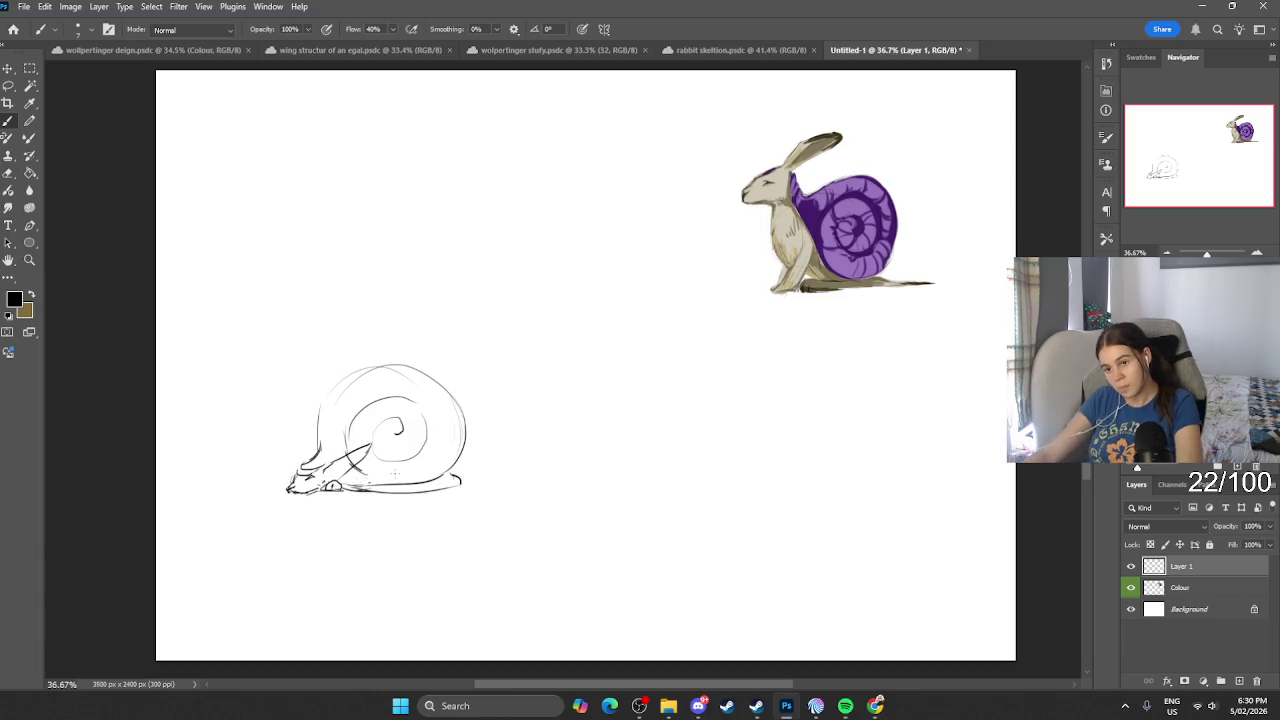
pyautogui.scroll(-1, 440, 447)
pyautogui.scroll(2, 440, 447)
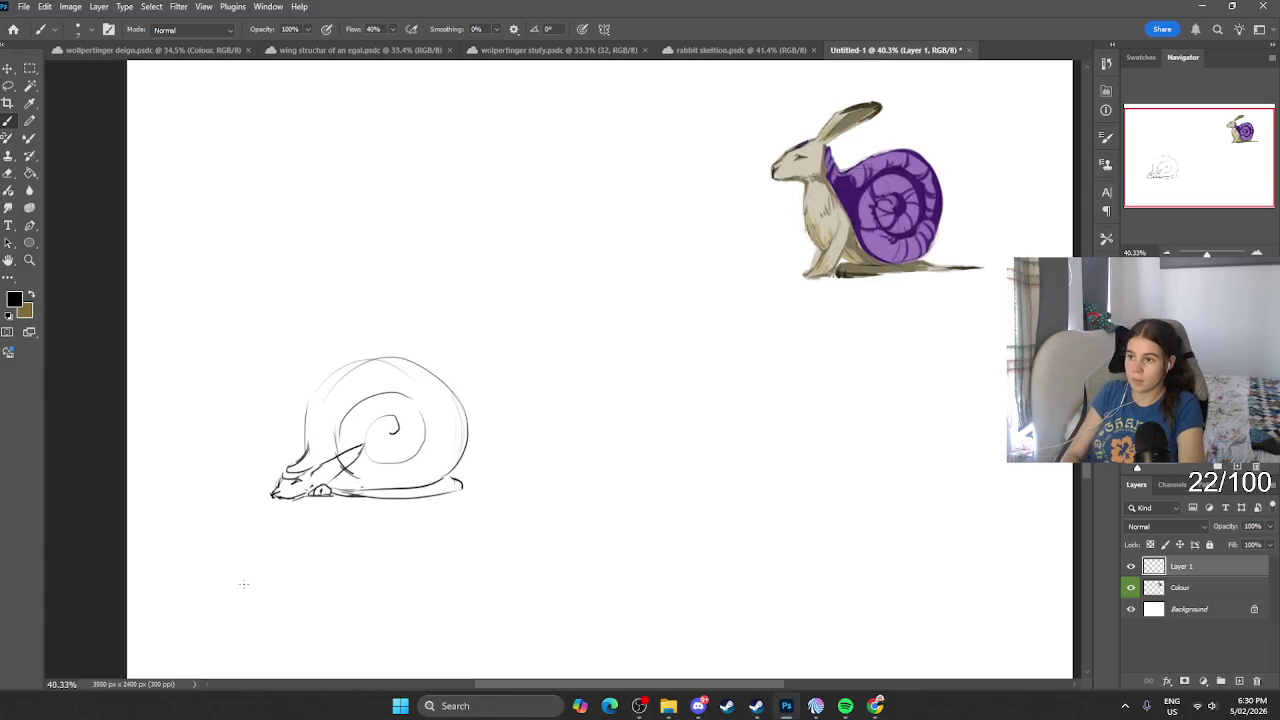
pyautogui.moveTo(358, 451); pyautogui.dragTo(316, 478)
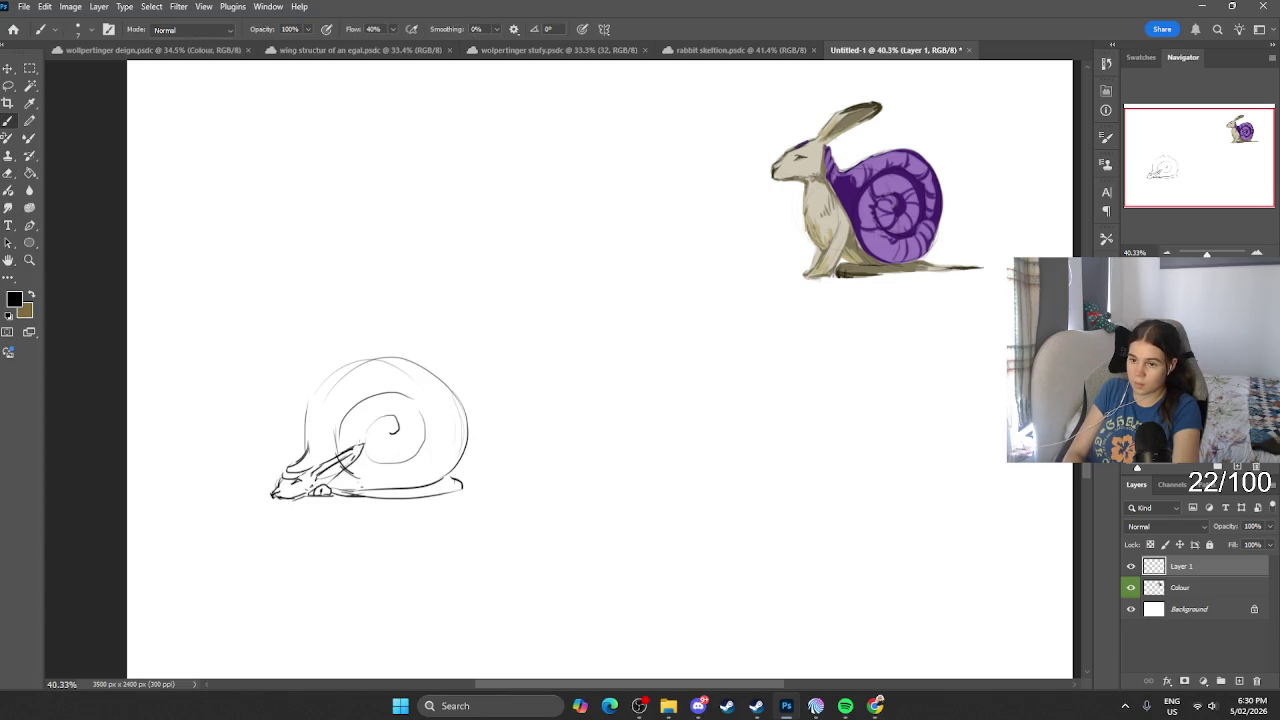
pyautogui.scroll(-2, 370, 405)
pyautogui.scroll(1, 360, 404)
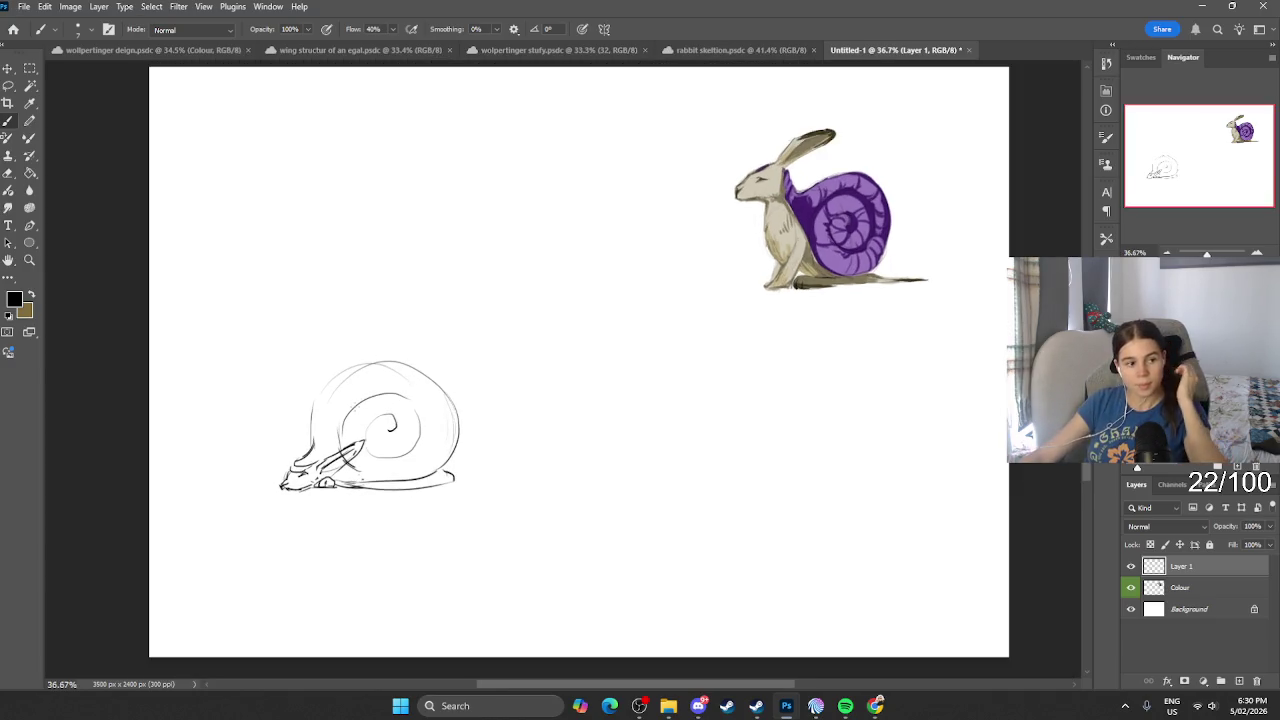
pyautogui.scroll(1, 344, 457)
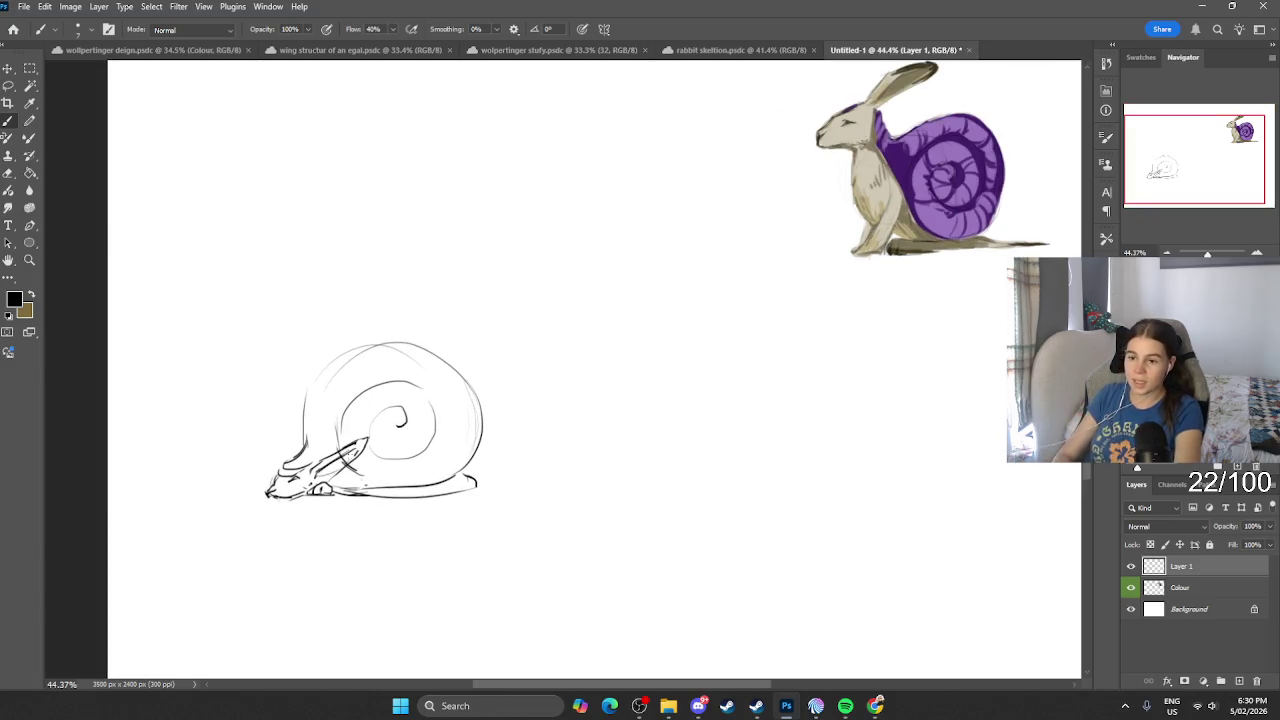
pyautogui.press('l')
pyautogui.moveTo(512, 482)
pyautogui.mouseDown()
pyautogui.moveTo(272, 485)
pyautogui.moveTo(314, 476)
pyautogui.moveTo(376, 432)
pyautogui.moveTo(370, 467)
pyautogui.moveTo(400, 490)
pyautogui.moveTo(348, 496)
pyautogui.moveTo(510, 484)
pyautogui.mouseUp()
# Step: Stretch the lassoed lower part of the sketch slightly taller
pyautogui.hotkey('ctrl', 't')
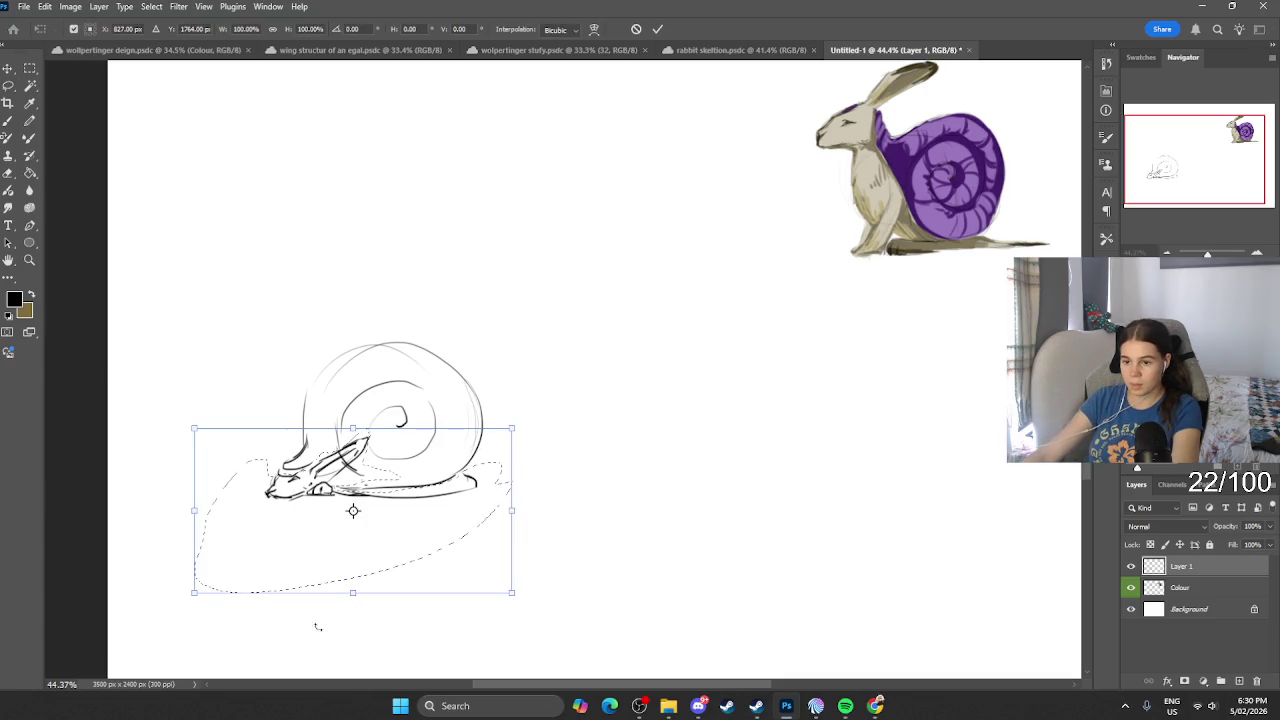
pyautogui.moveTo(351, 598); pyautogui.dragTo(353, 632)
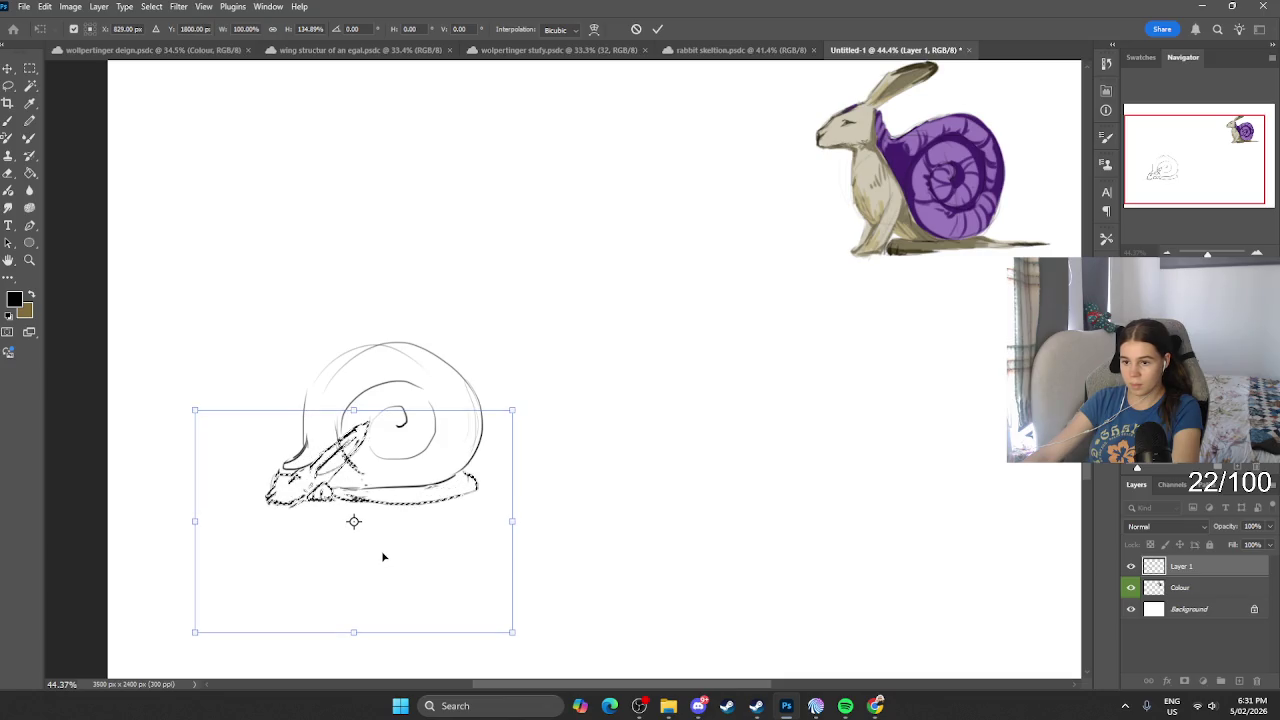
pyautogui.press('Return')
pyautogui.hotkey('ctrl', 'd')
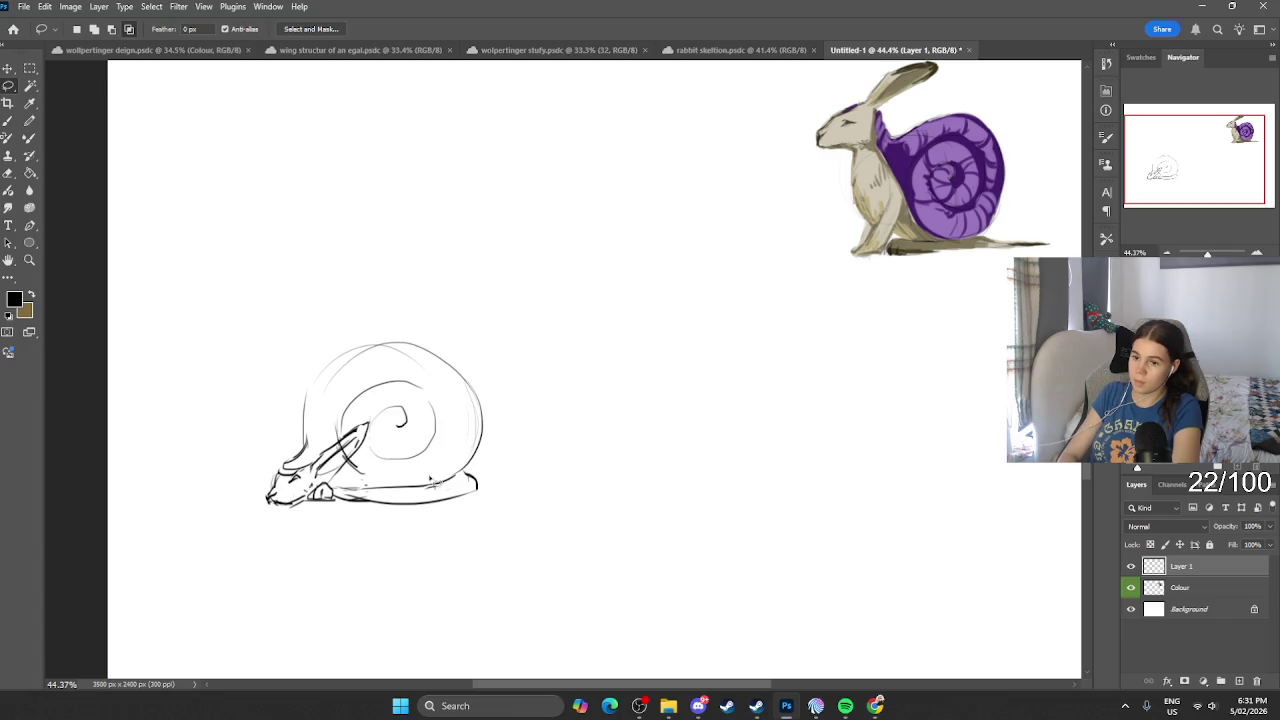
pyautogui.press('b')
# Step: Move the whole shell rabbit sketch up beside the coloured rabbit
pyautogui.scroll(-3, 480, 550)
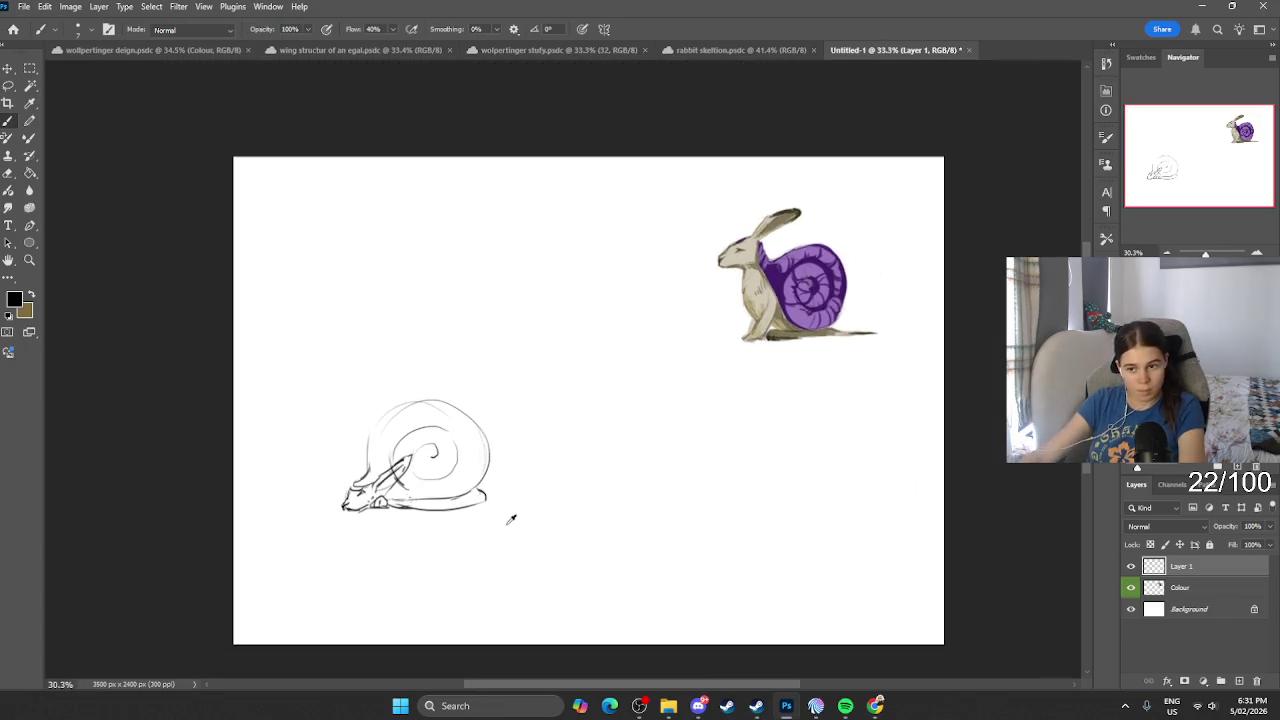
pyautogui.scroll(1, 506, 524)
pyautogui.scroll(1, 506, 530)
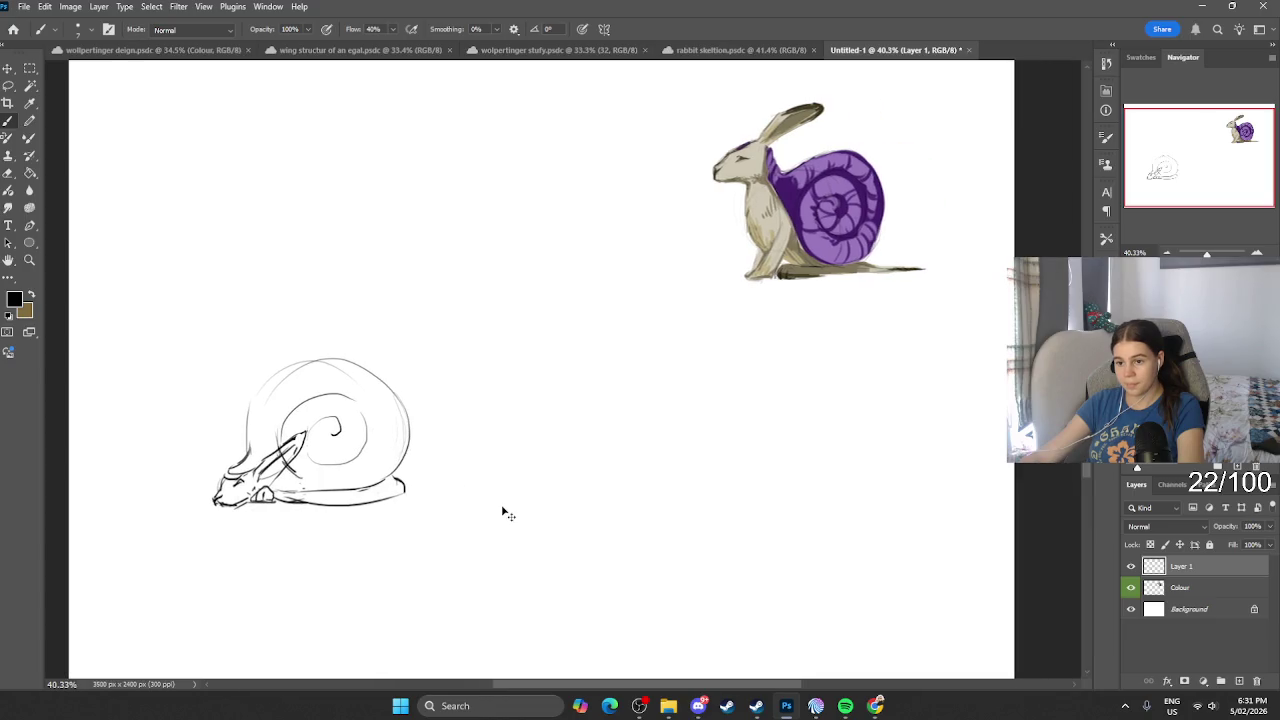
pyautogui.hotkey('ctrl', 't')
pyautogui.moveTo(398, 409)
pyautogui.mouseDown()
pyautogui.moveTo(461, 341)
pyautogui.moveTo(662, 264)
pyautogui.mouseUp()
pyautogui.press('Return')
# Step: On a new Layer 2, draw a long diagonal slope line with a small bump
pyautogui.press('b')
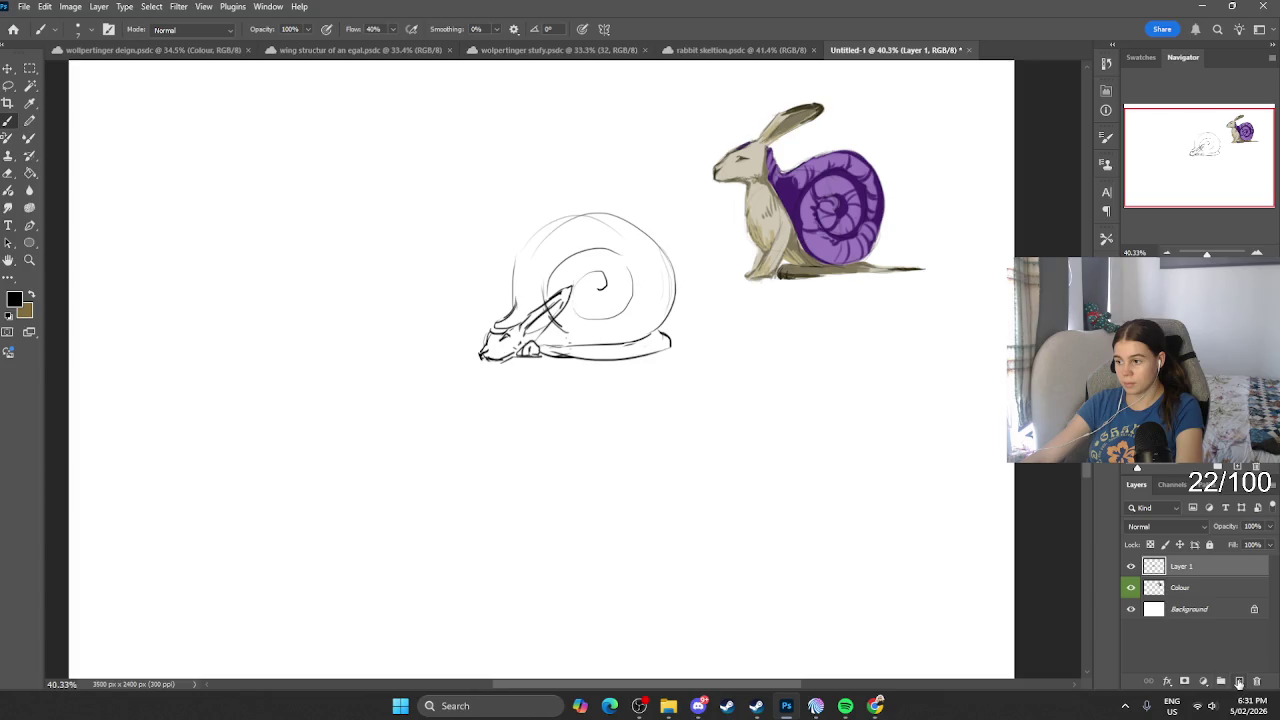
pyautogui.click(1240, 681)
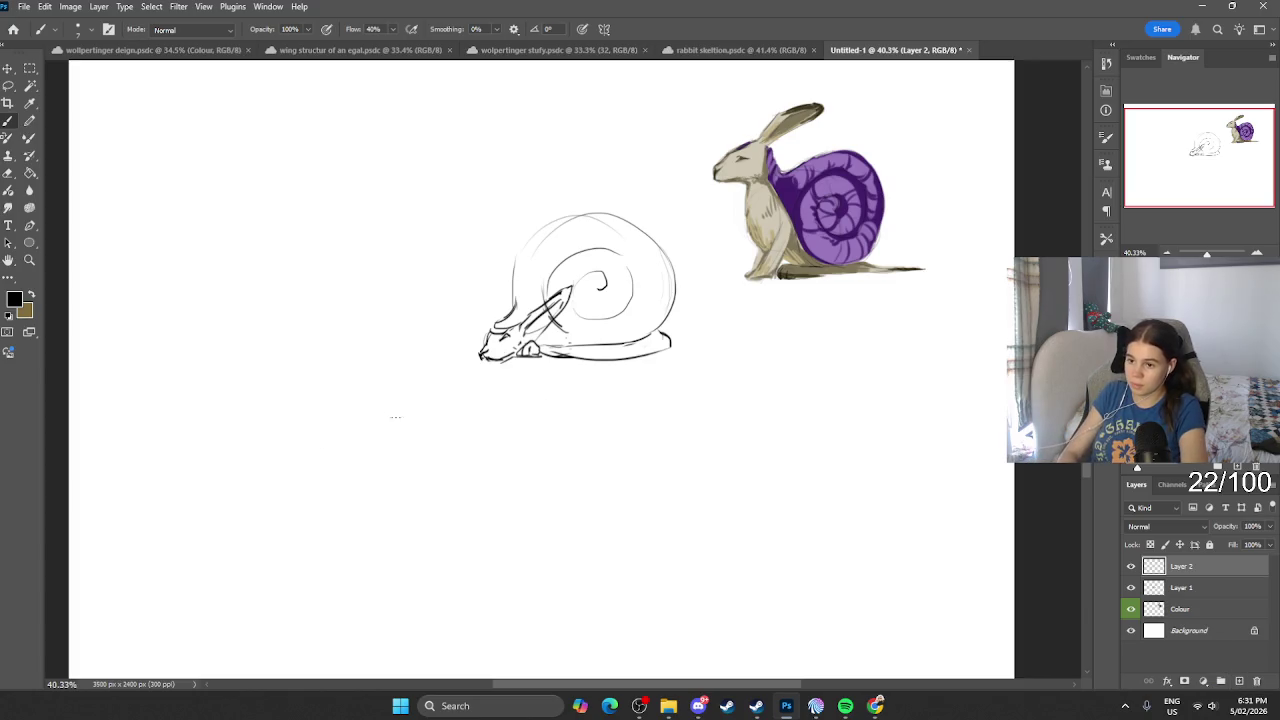
pyautogui.moveTo(312, 562)
pyautogui.mouseDown()
pyautogui.moveTo(474, 452)
pyautogui.moveTo(273, 598)
pyautogui.mouseUp()
pyautogui.moveTo(416, 488); pyautogui.dragTo(260, 601)
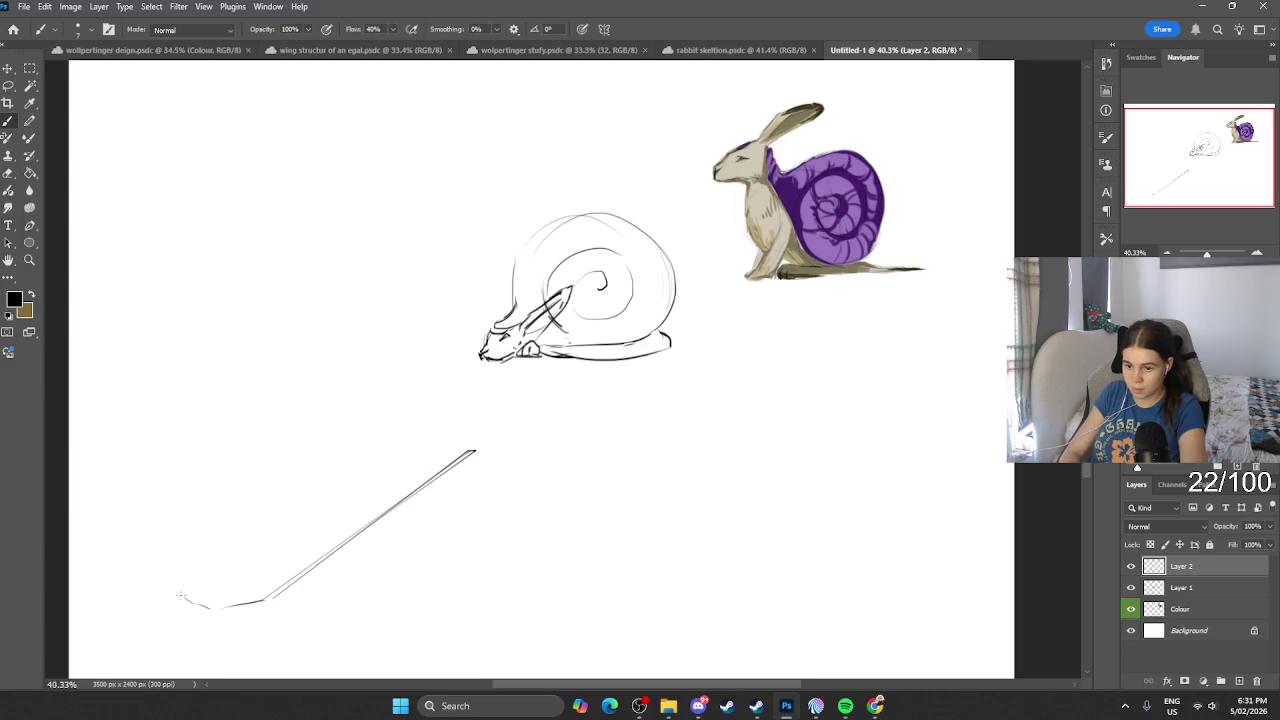
pyautogui.moveTo(181, 596)
pyautogui.mouseDown()
pyautogui.moveTo(150, 606)
pyautogui.moveTo(271, 493)
pyautogui.mouseUp()
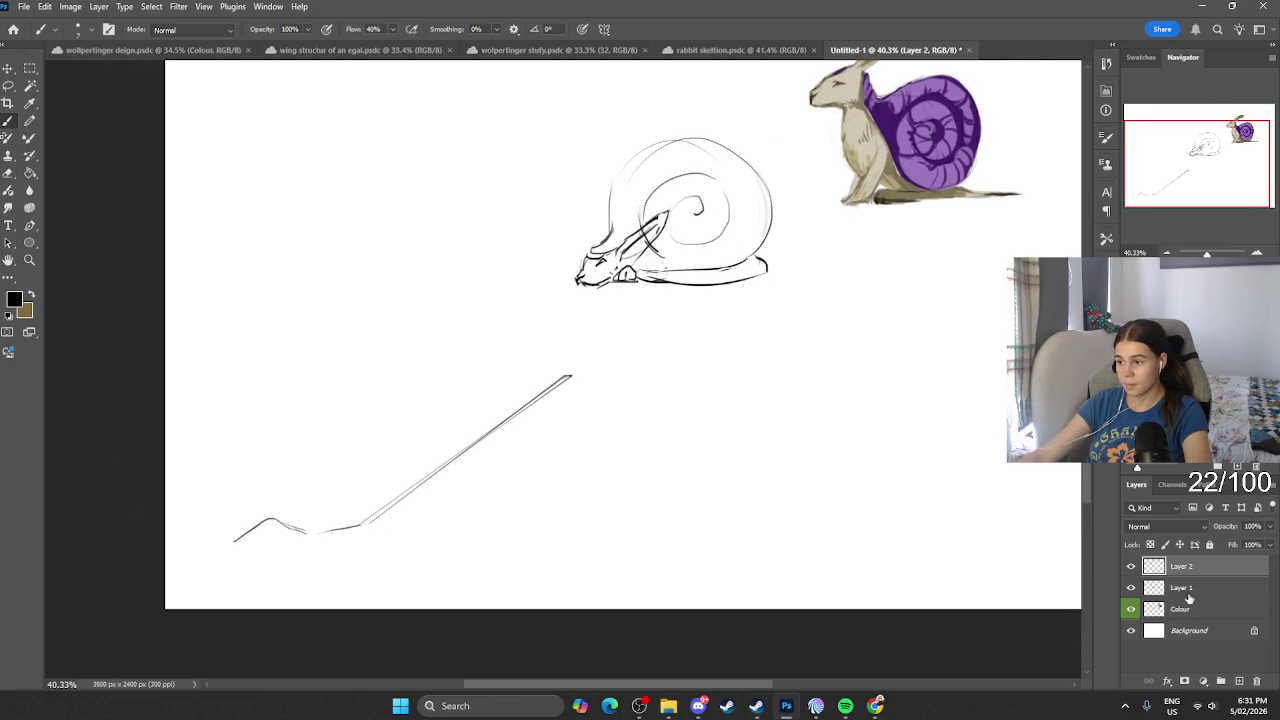
# Step: Move the slope line toward the lower right and add empty Layer 3 above it
pyautogui.hotkey('ctrl', 't')
pyautogui.hscroll(3, 686, 391)
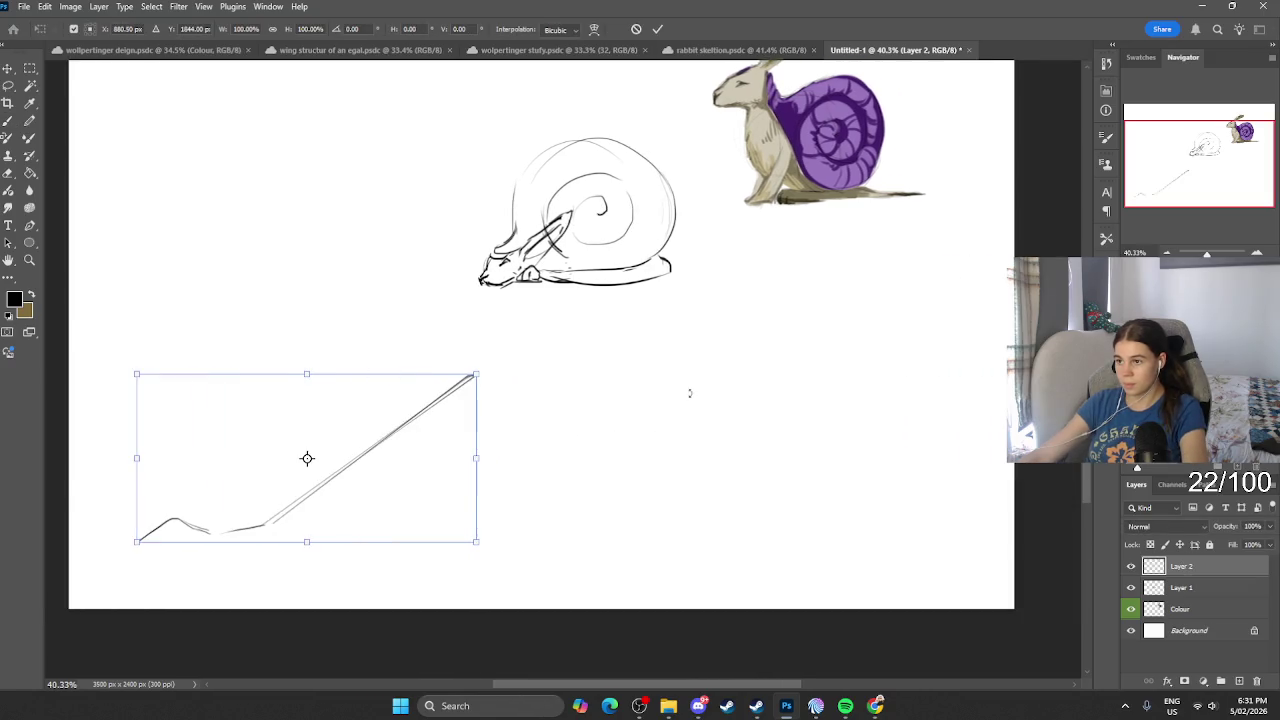
pyautogui.hscroll(2, 366, 437)
pyautogui.moveTo(366, 437); pyautogui.dragTo(839, 469)
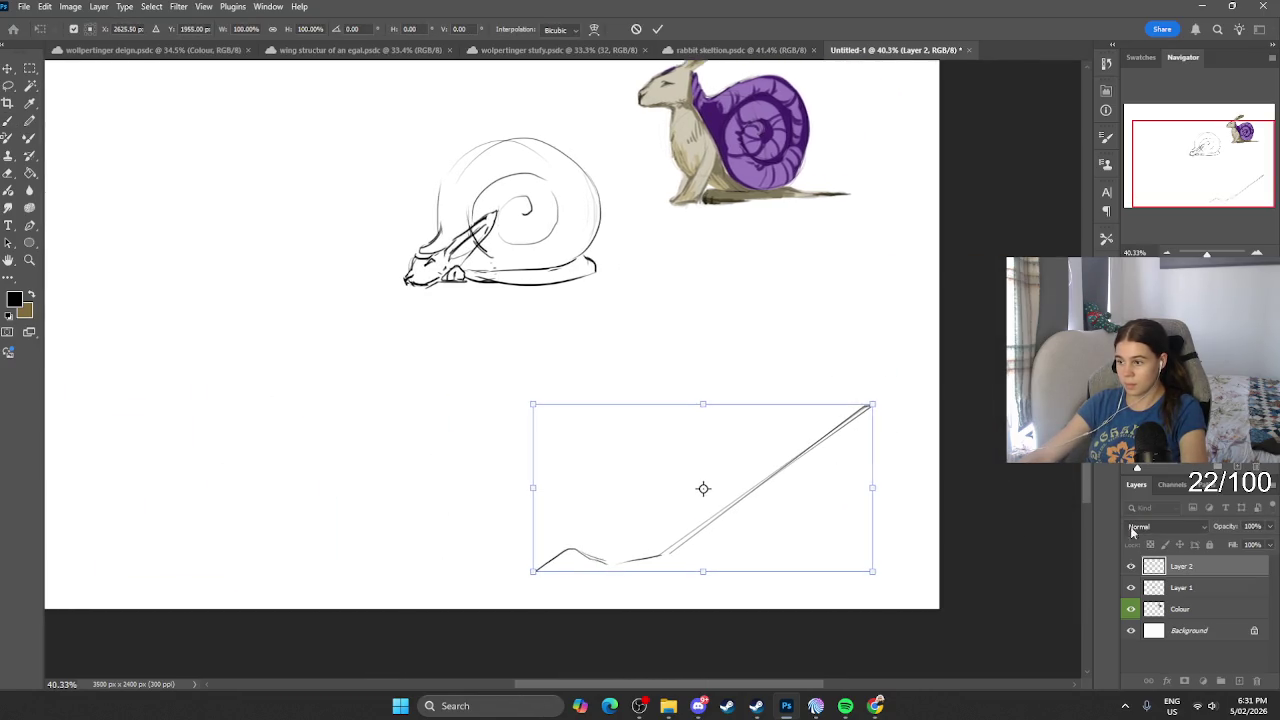
pyautogui.press('Return')
pyautogui.press('b')
pyautogui.click(1239, 680)
pyautogui.hscroll(1, 986, 509)
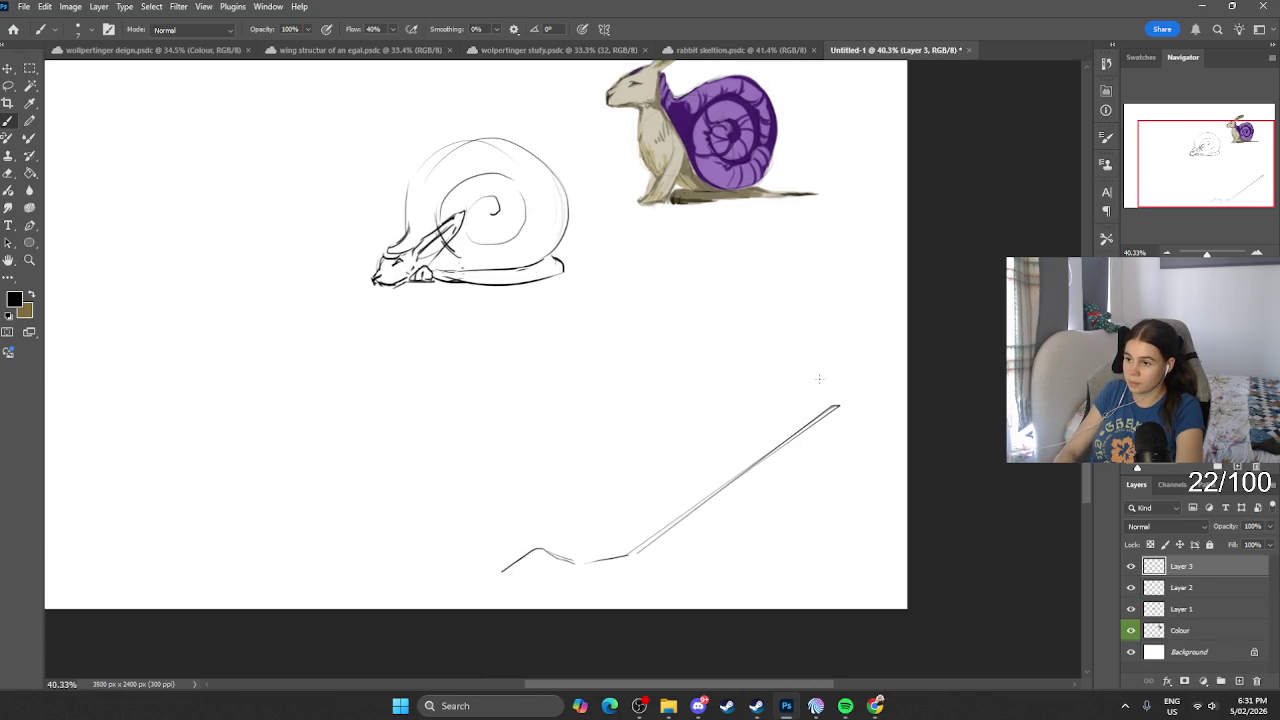
# Step: Sketch two small trial circles near the slope line, then undo them
pyautogui.moveTo(808, 388); pyautogui.dragTo(796, 372)
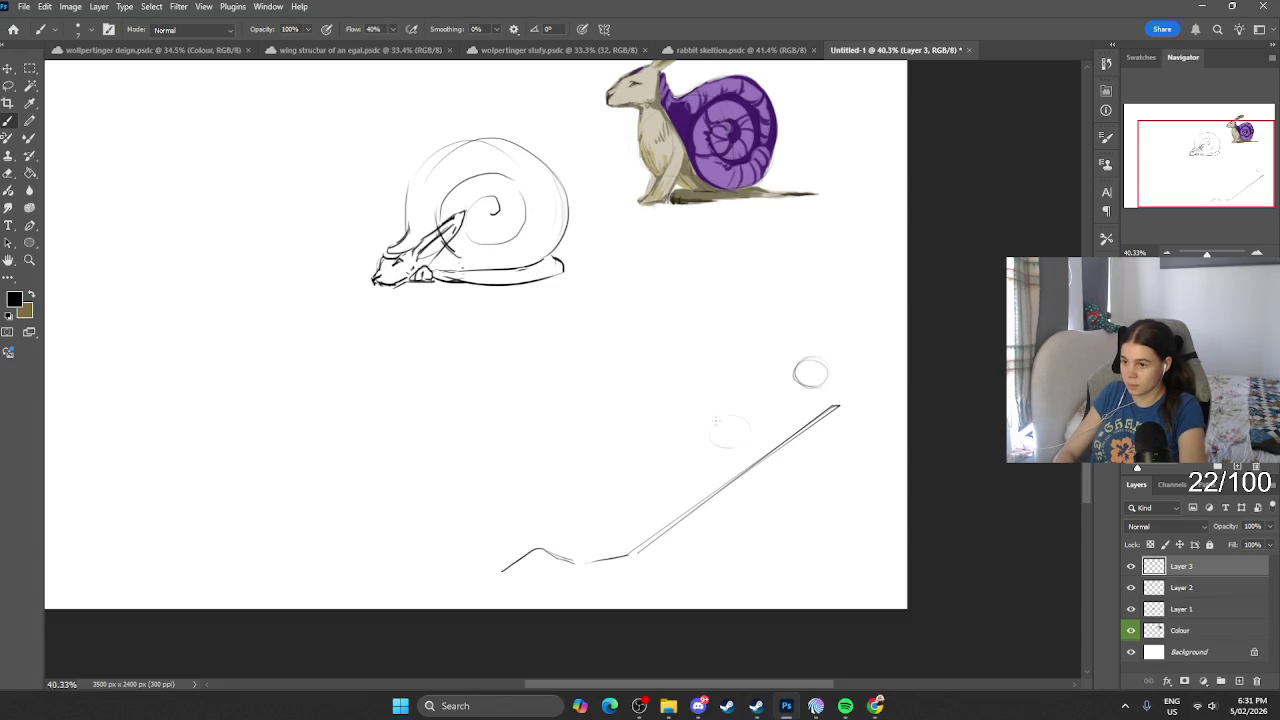
pyautogui.moveTo(716, 420); pyautogui.dragTo(724, 439)
pyautogui.hotkey('ctrl', 'z')
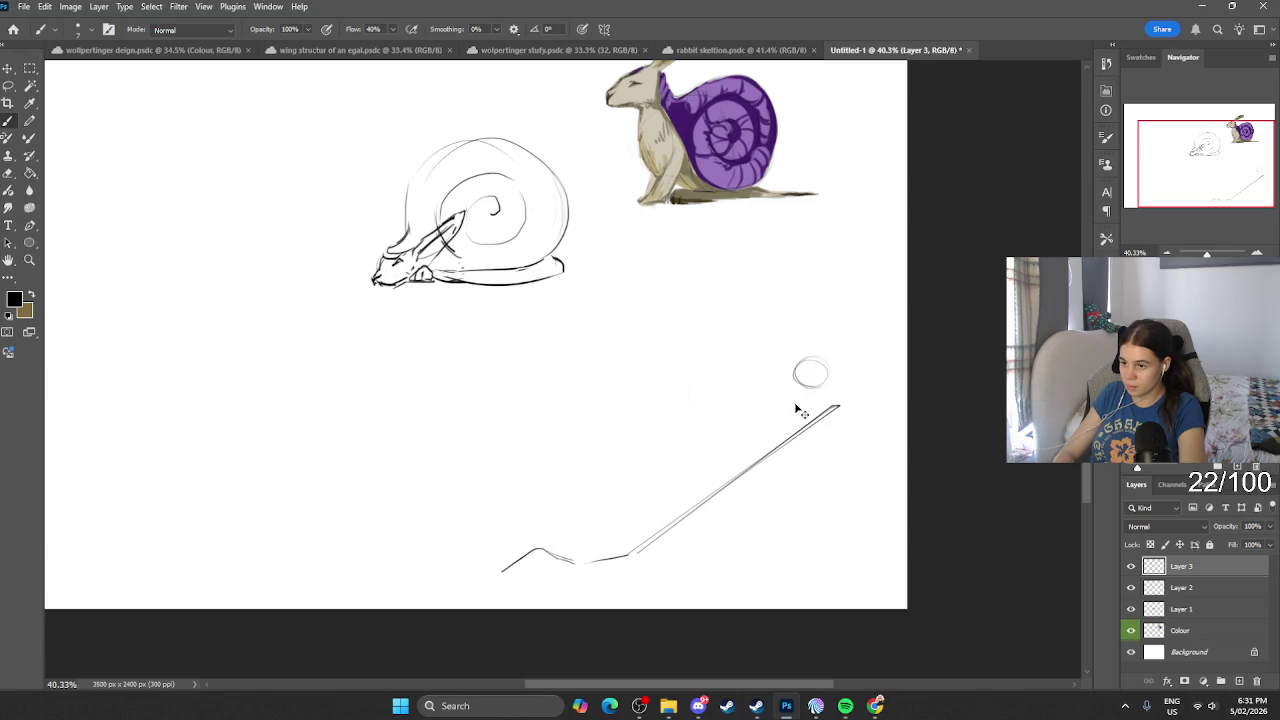
pyautogui.hotkey('ctrl', 'z')
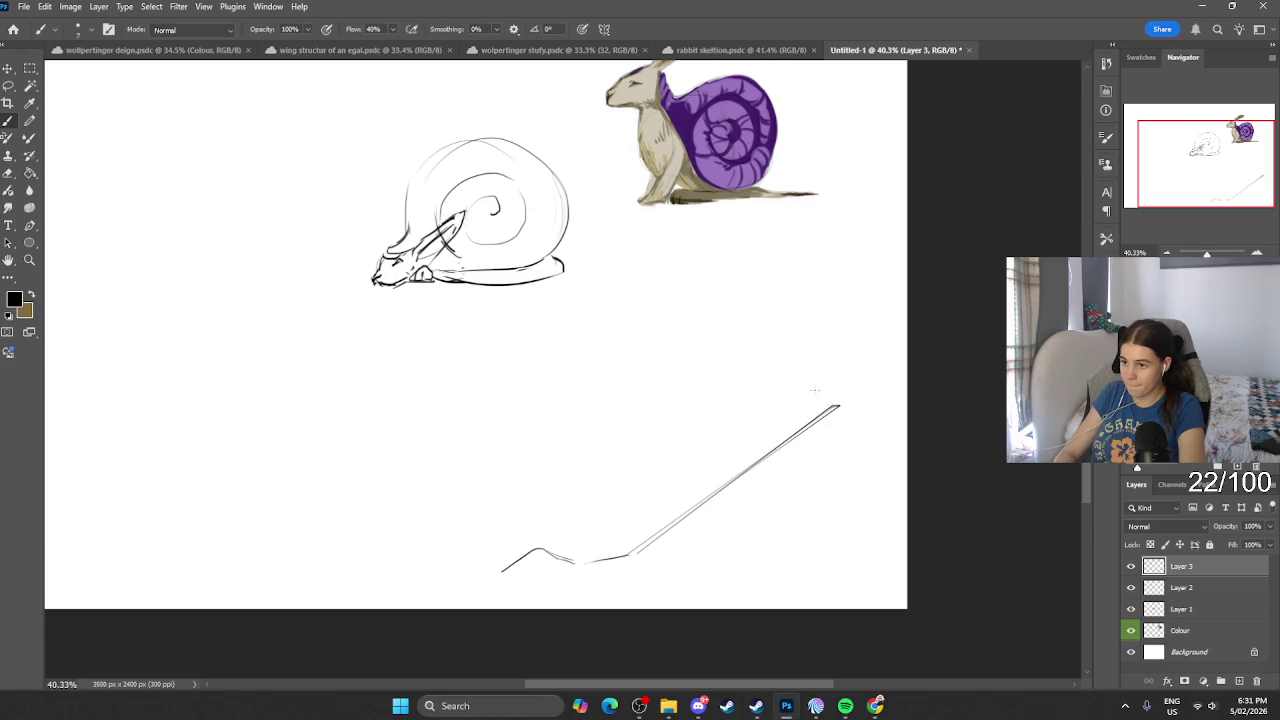
pyautogui.hotkey('ctrl', 'z')
# Step: Sketch a row of small circles from the slope's top down to the bottom curve
pyautogui.moveTo(834, 345); pyautogui.dragTo(832, 340)
pyautogui.moveTo(779, 432); pyautogui.dragTo(776, 426)
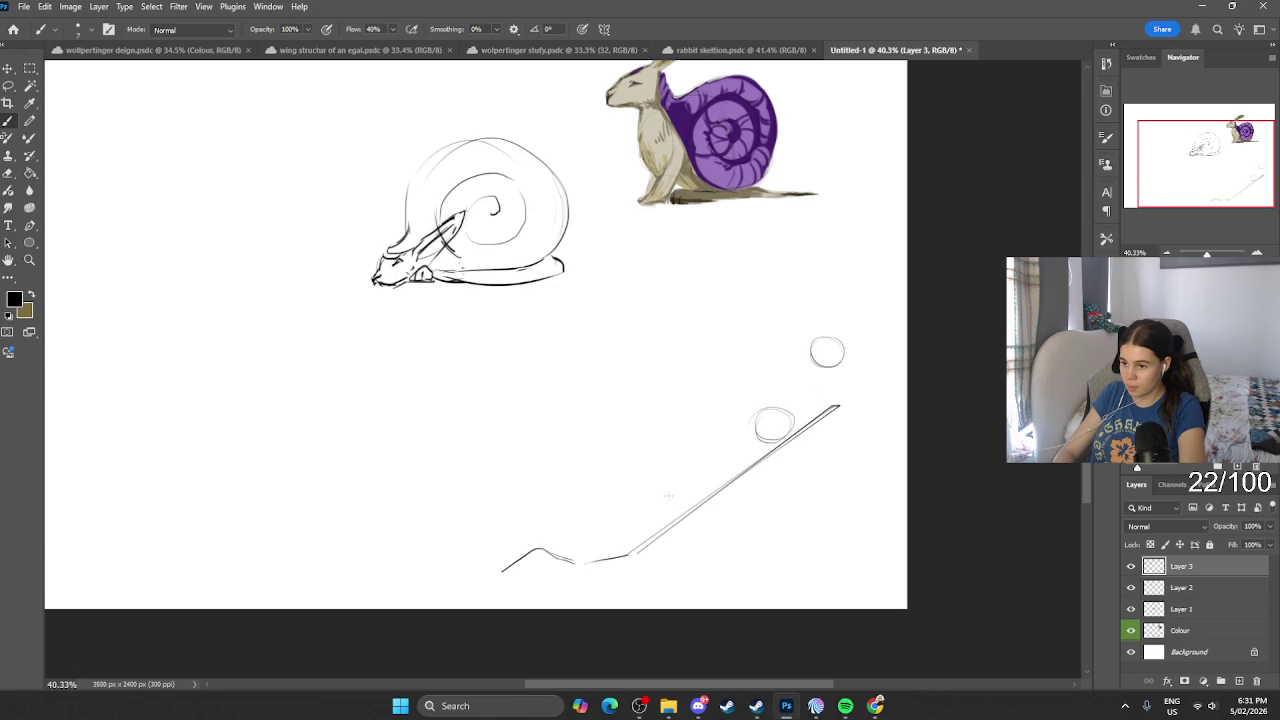
pyautogui.moveTo(670, 490); pyautogui.dragTo(676, 468)
pyautogui.moveTo(613, 545); pyautogui.dragTo(585, 532)
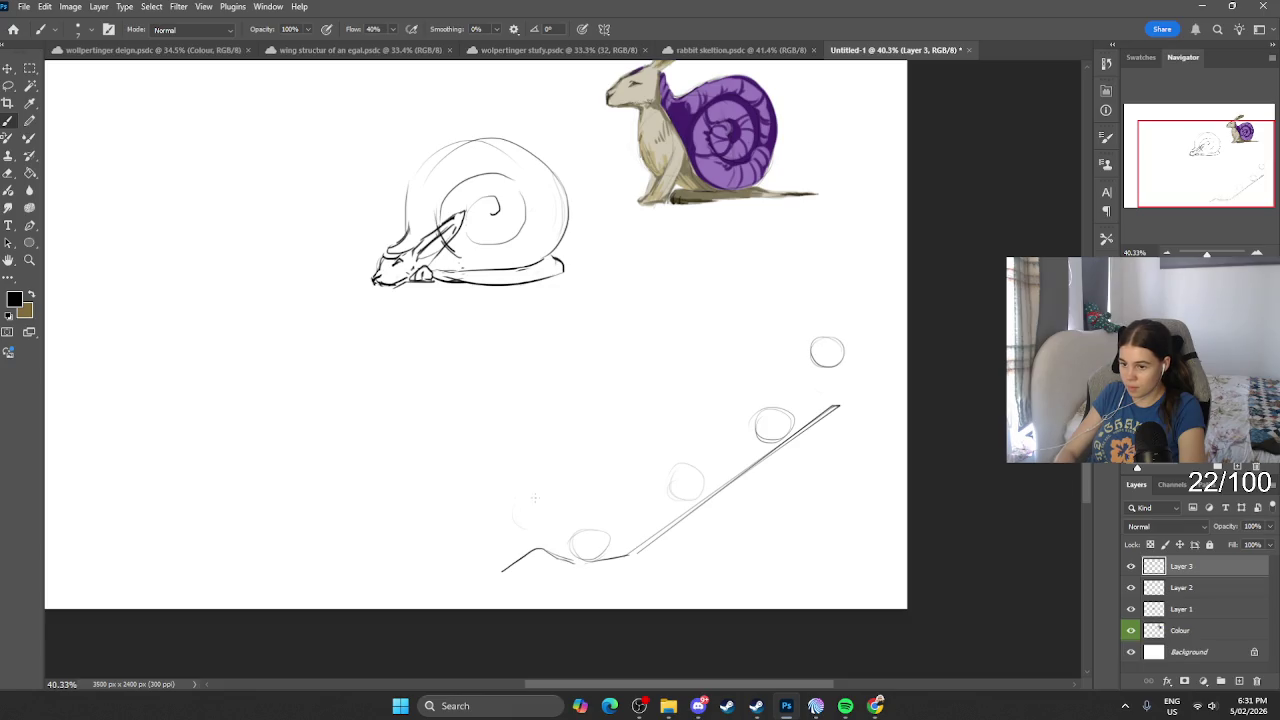
pyautogui.moveTo(534, 497); pyautogui.dragTo(536, 505)
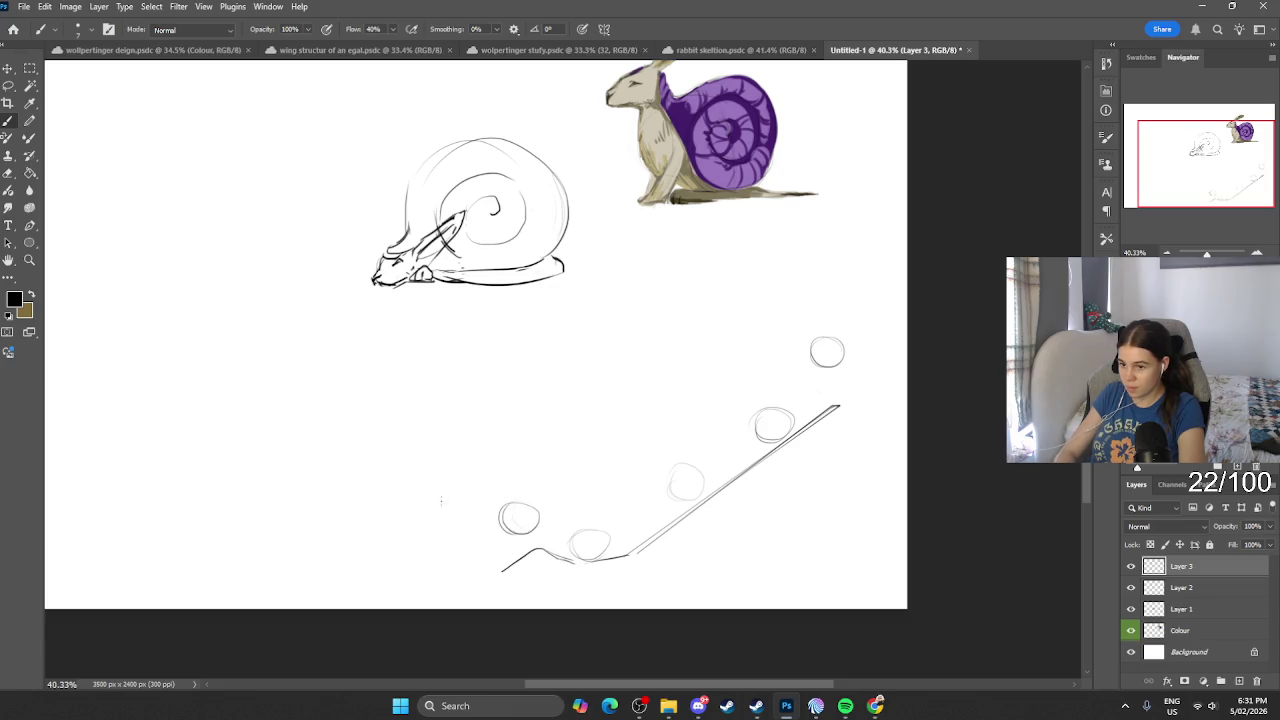
pyautogui.moveTo(423, 484); pyautogui.dragTo(428, 480)
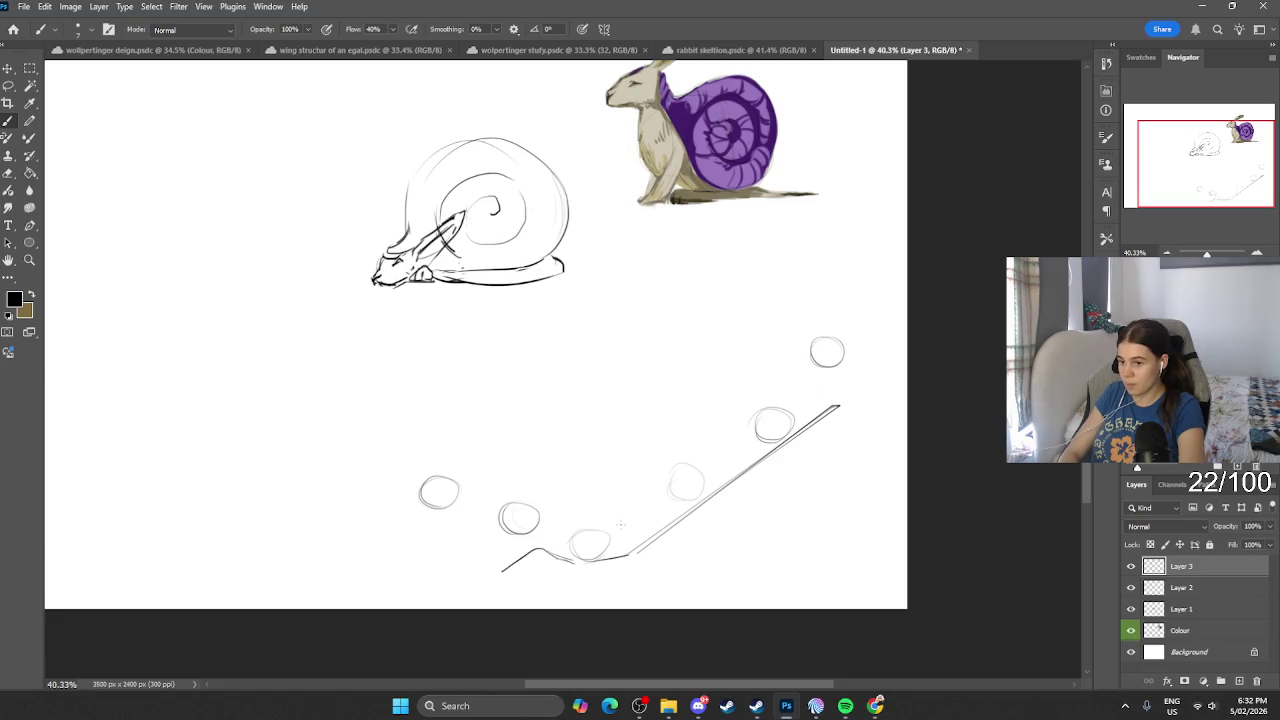
# Step: Remove the stray dashed strokes and add a faint motion stroke near the top circle
pyautogui.hotkey('ctrl', 'z')
pyautogui.moveTo(623, 529); pyautogui.dragTo(648, 519)
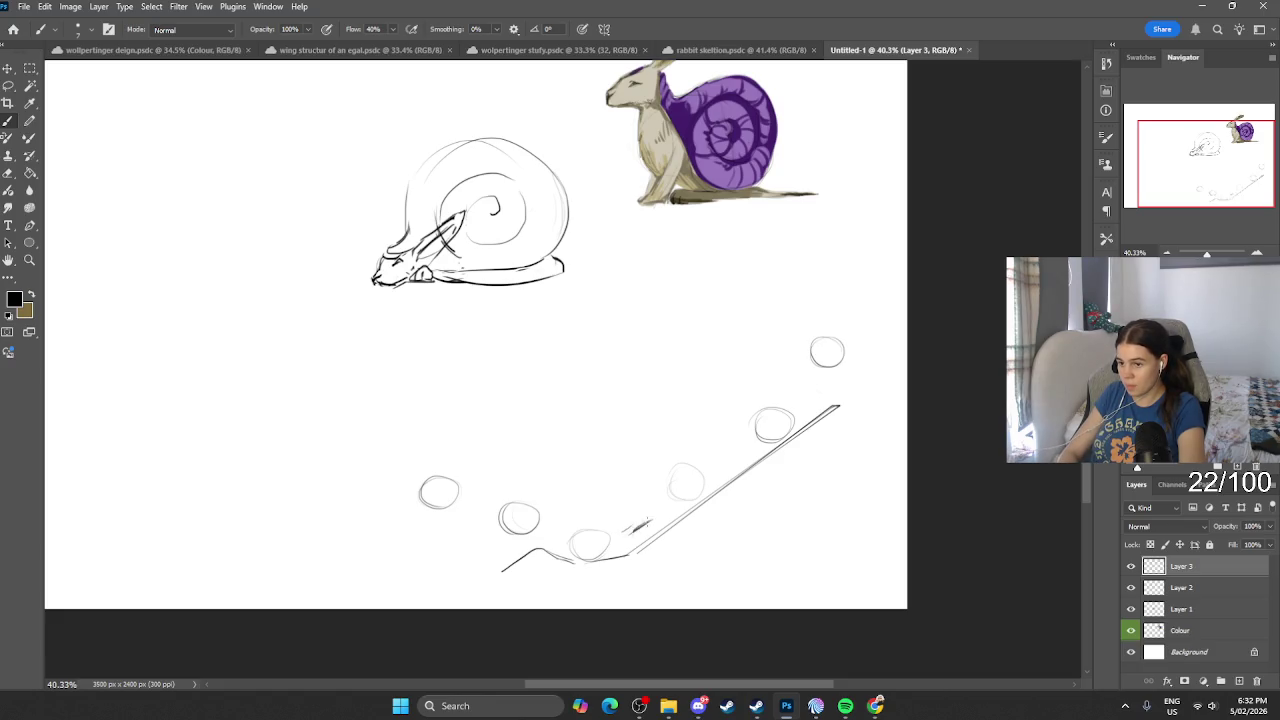
pyautogui.hotkey('ctrl', 'z')
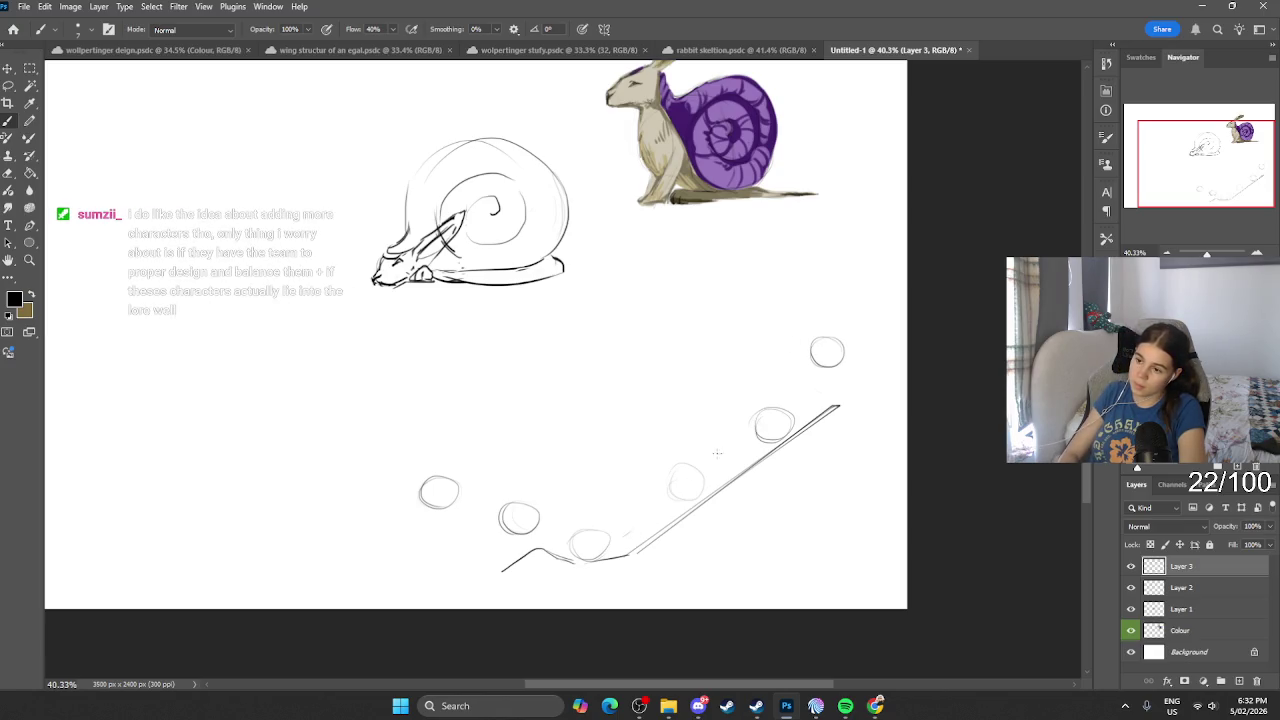
pyautogui.moveTo(804, 388); pyautogui.dragTo(809, 382)
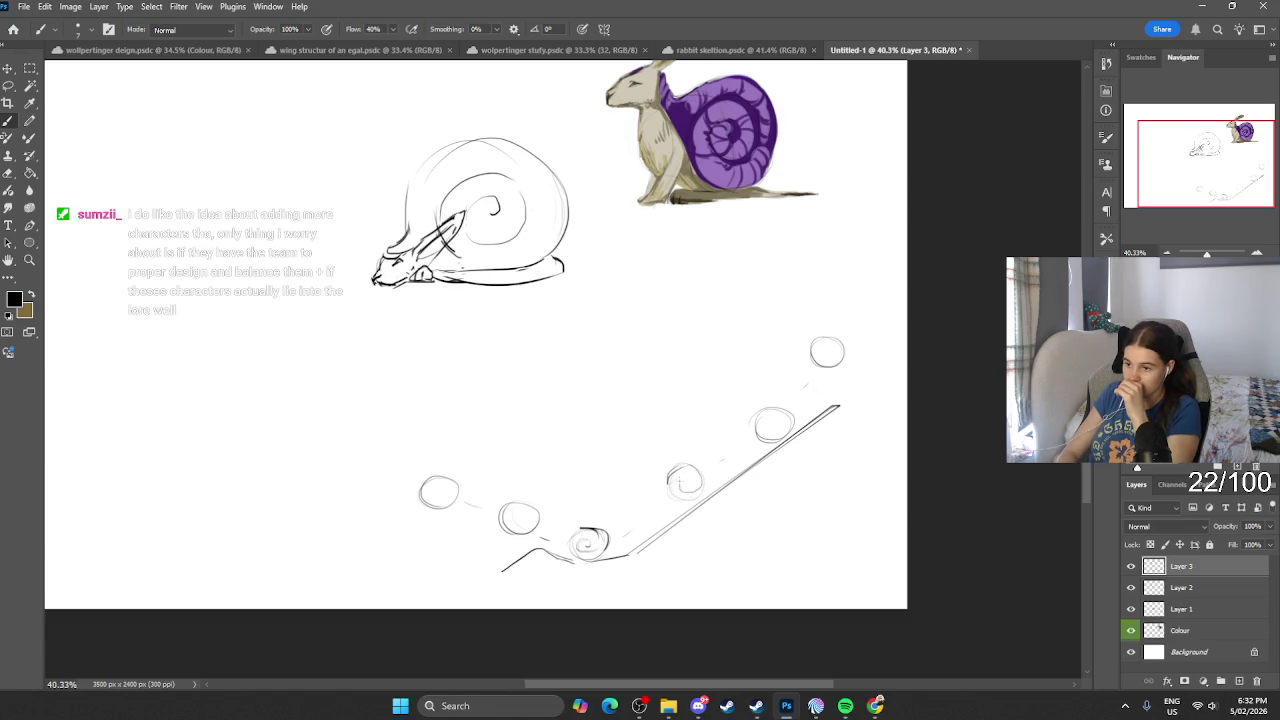
# Step: Add spiral details inside the shell circles, erasing and redrawing one swirl darker
pyautogui.moveTo(762, 410); pyautogui.dragTo(757, 436)
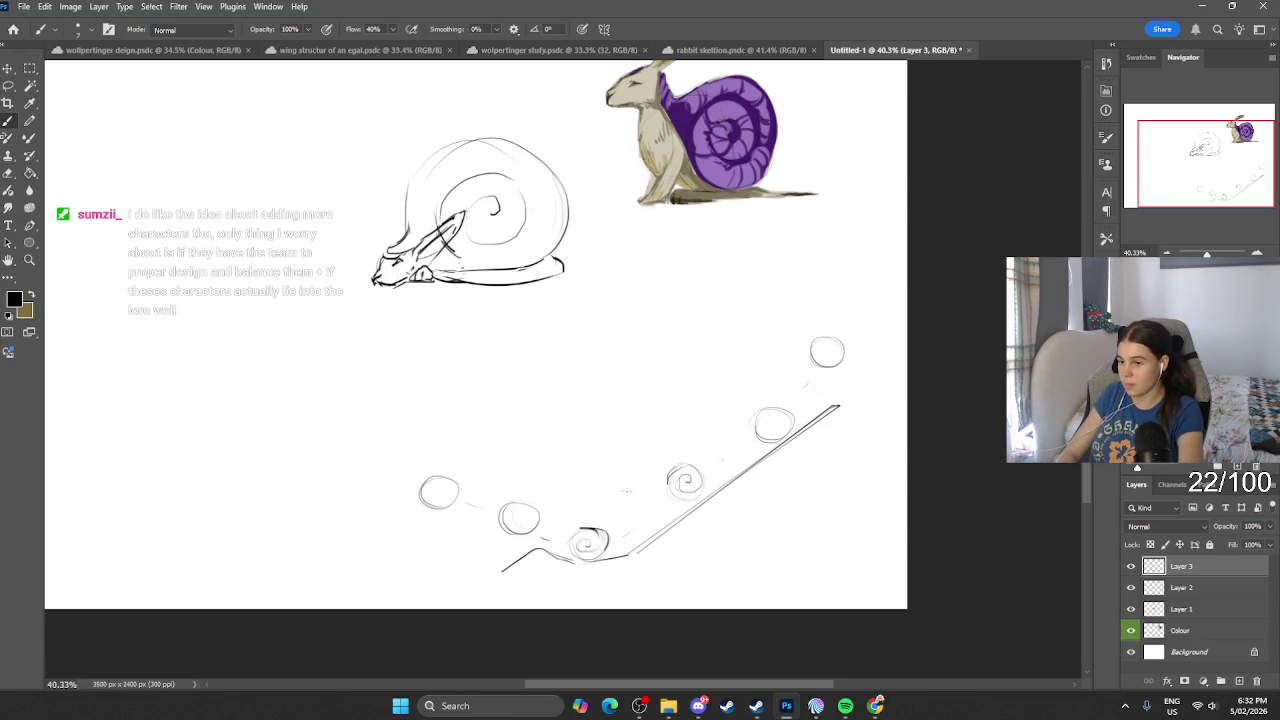
pyautogui.press('e')
pyautogui.moveTo(674, 454)
pyautogui.mouseDown()
pyautogui.moveTo(666, 480)
pyautogui.moveTo(687, 467)
pyautogui.mouseUp()
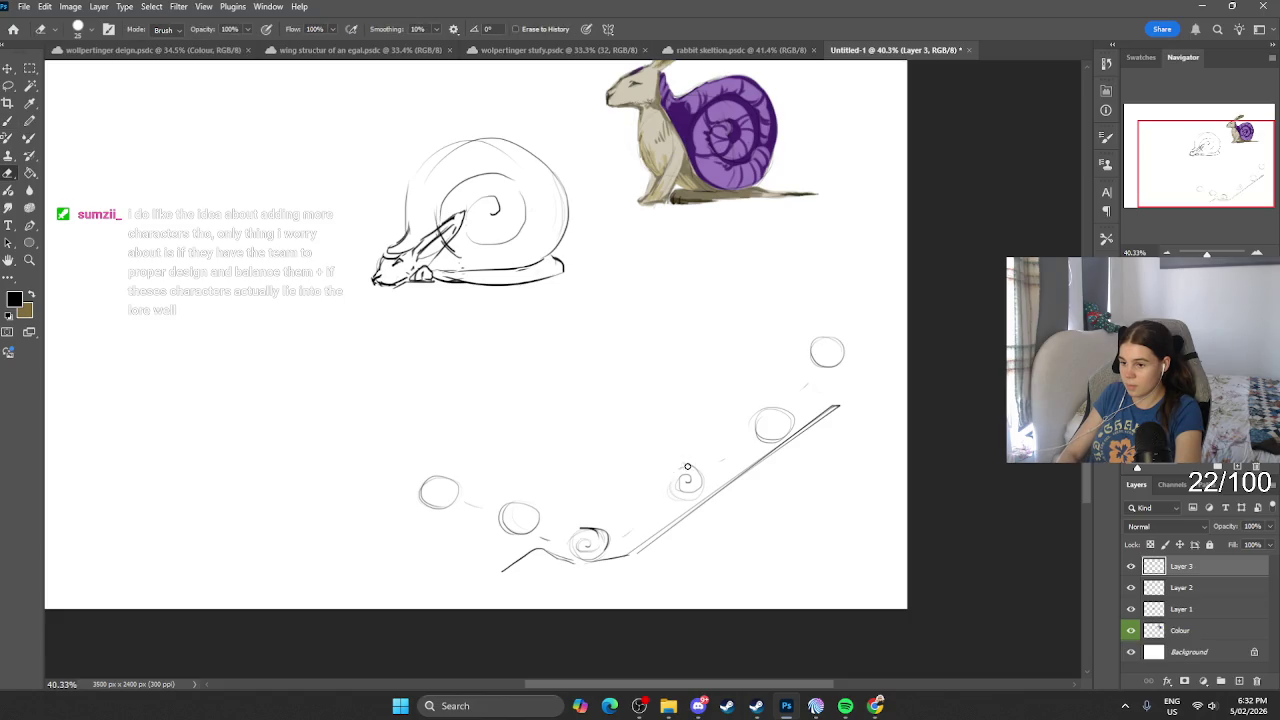
pyautogui.press('b')
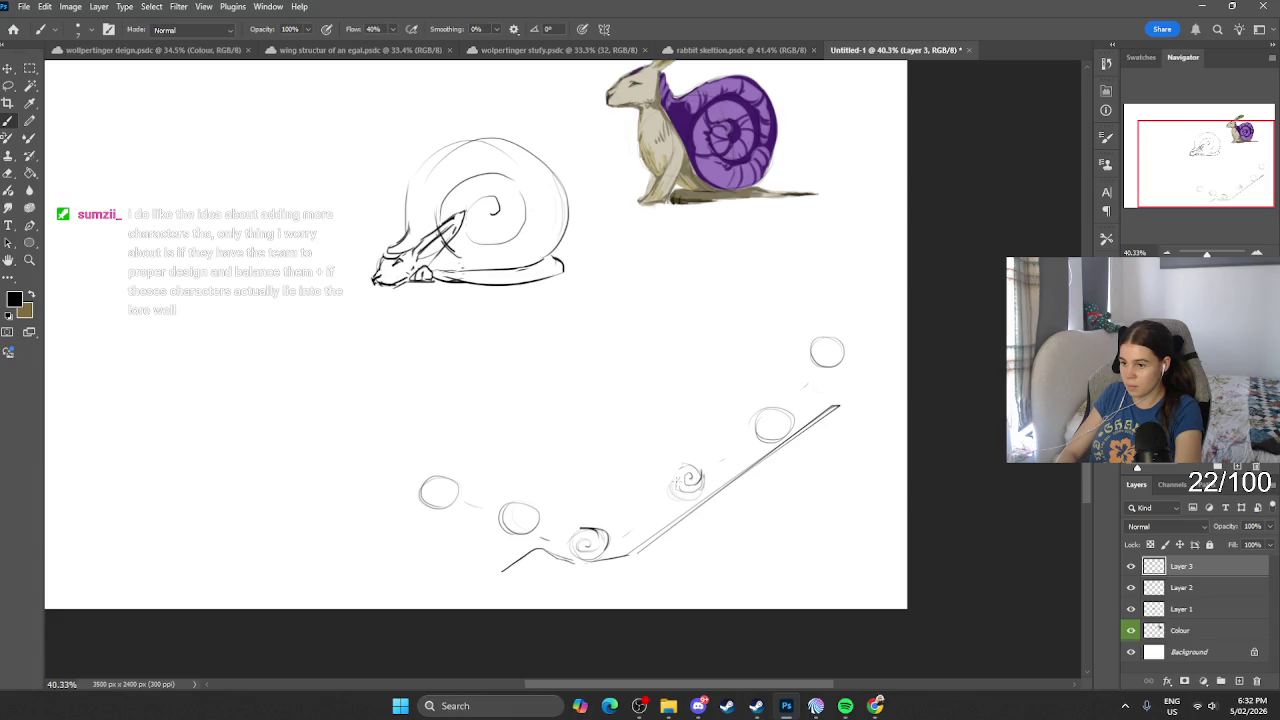
pyautogui.moveTo(690, 480); pyautogui.dragTo(688, 488)
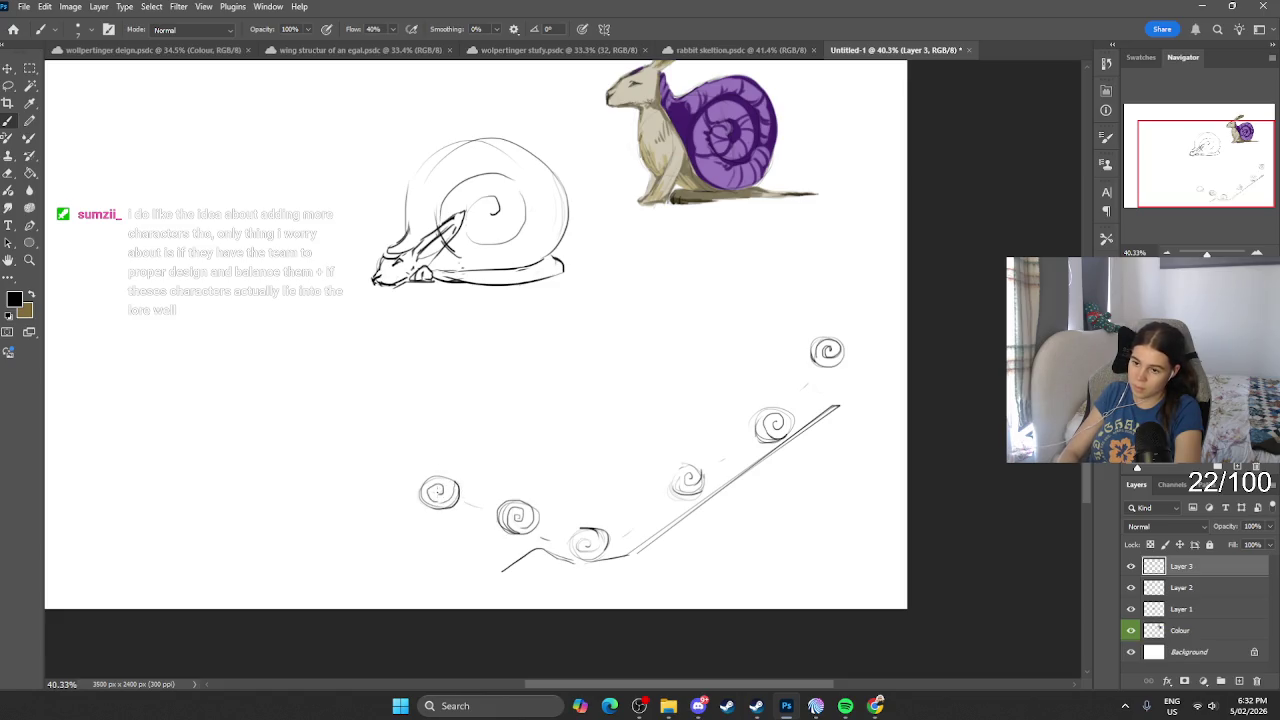
# Step: Replace the faint motion stroke with a darker one above the slope
pyautogui.scroll(-2, 613, 404)
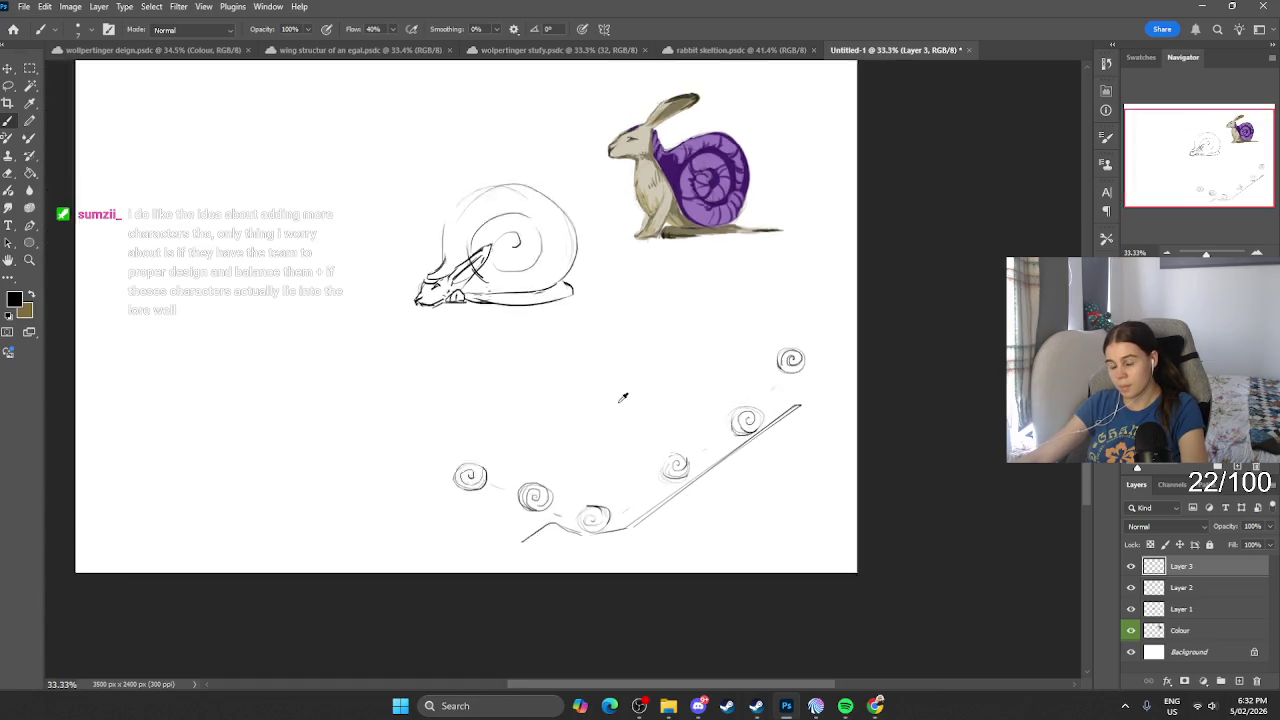
pyautogui.scroll(1, 613, 404)
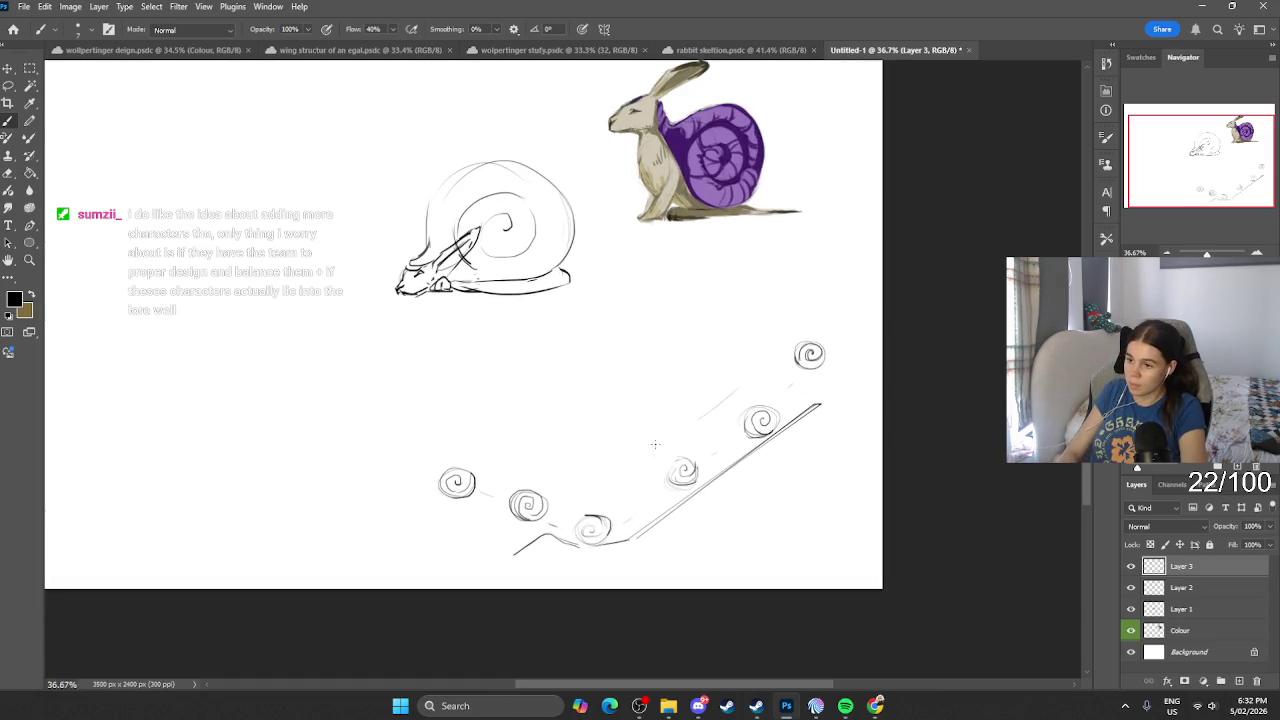
pyautogui.hotkey('ctrl', 'z')
pyautogui.moveTo(757, 355); pyautogui.dragTo(687, 401)
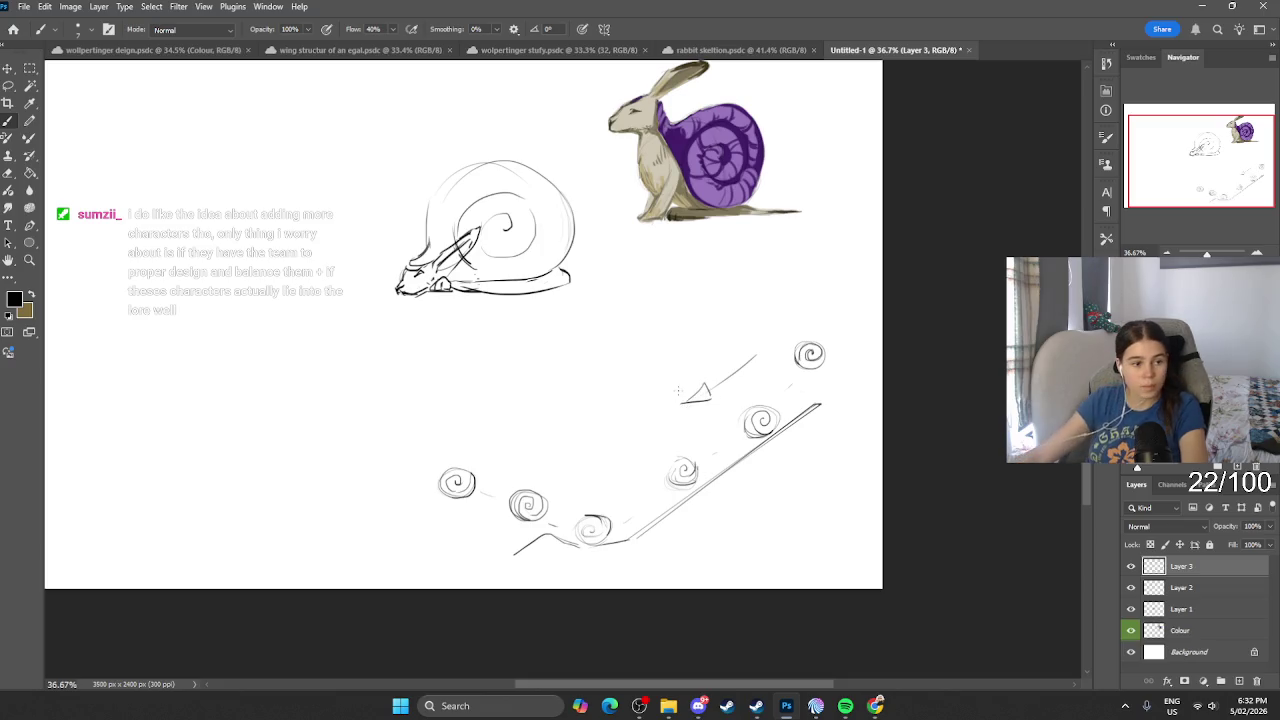
pyautogui.scroll(-1, 677, 392)
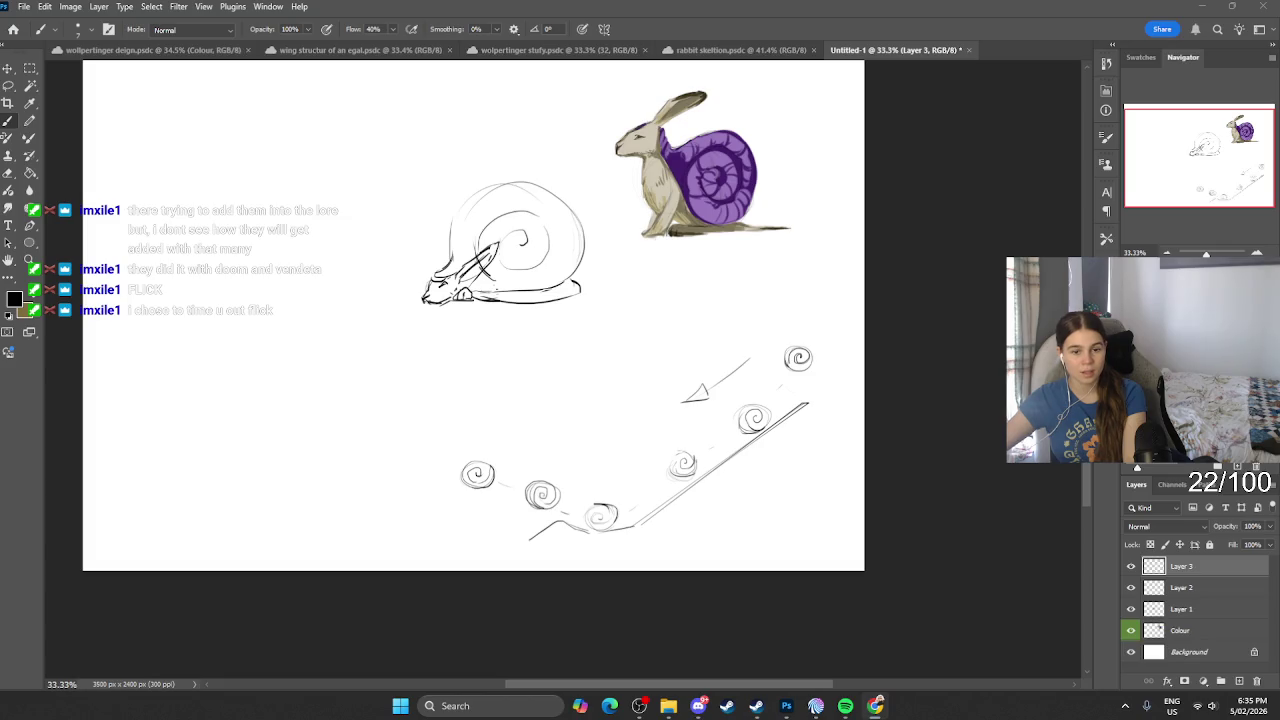
# Step: Paste the copied game character lineup image onto the page as Layer 4
pyautogui.hotkey('ctrl', 'v')
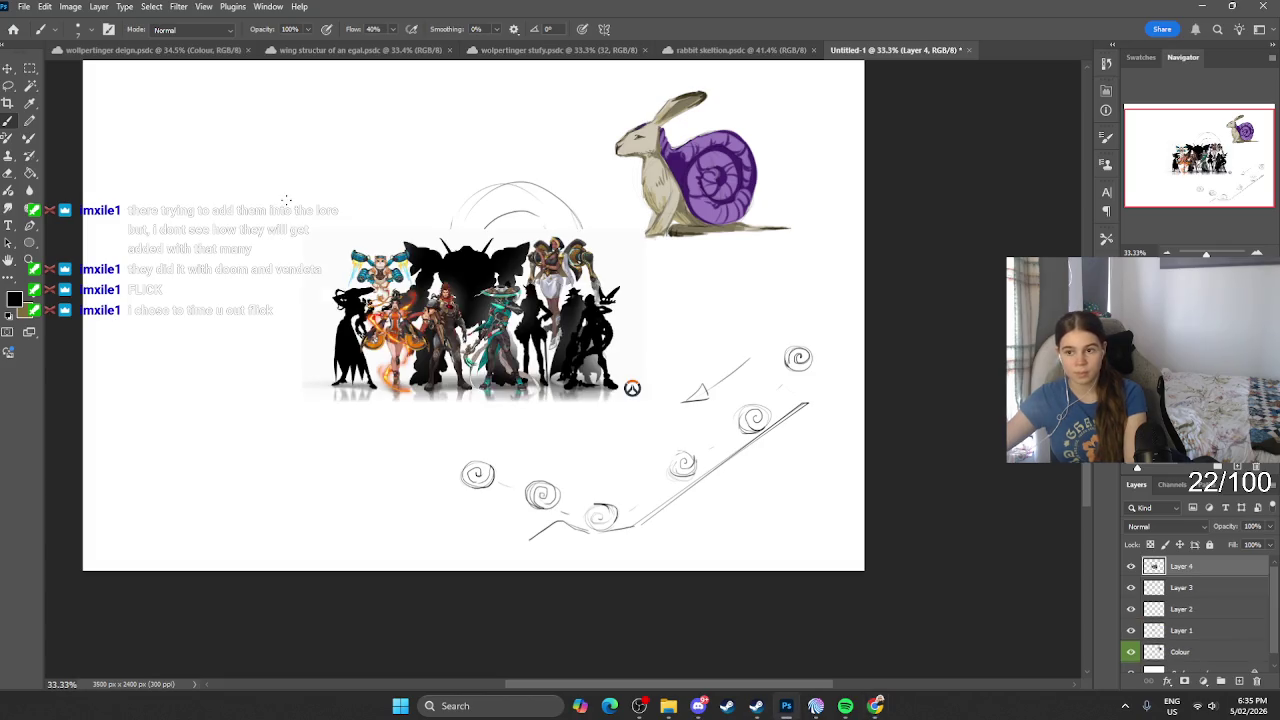
# Step: Scale the pasted character lineup up to about 202% across the page
pyautogui.hotkey('ctrl', 't')
pyautogui.moveTo(636, 396)
pyautogui.mouseDown()
pyautogui.moveTo(412, 280)
pyautogui.moveTo(858, 481)
pyautogui.mouseUp()
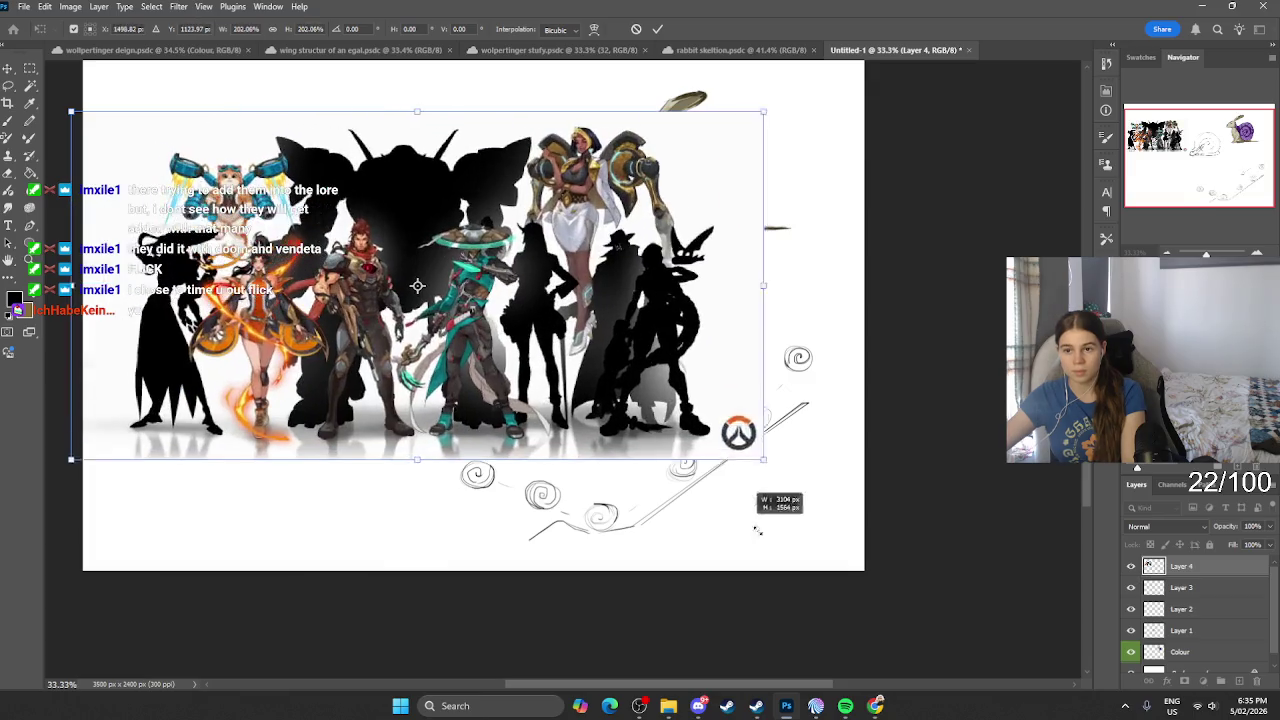
pyautogui.press('Return')
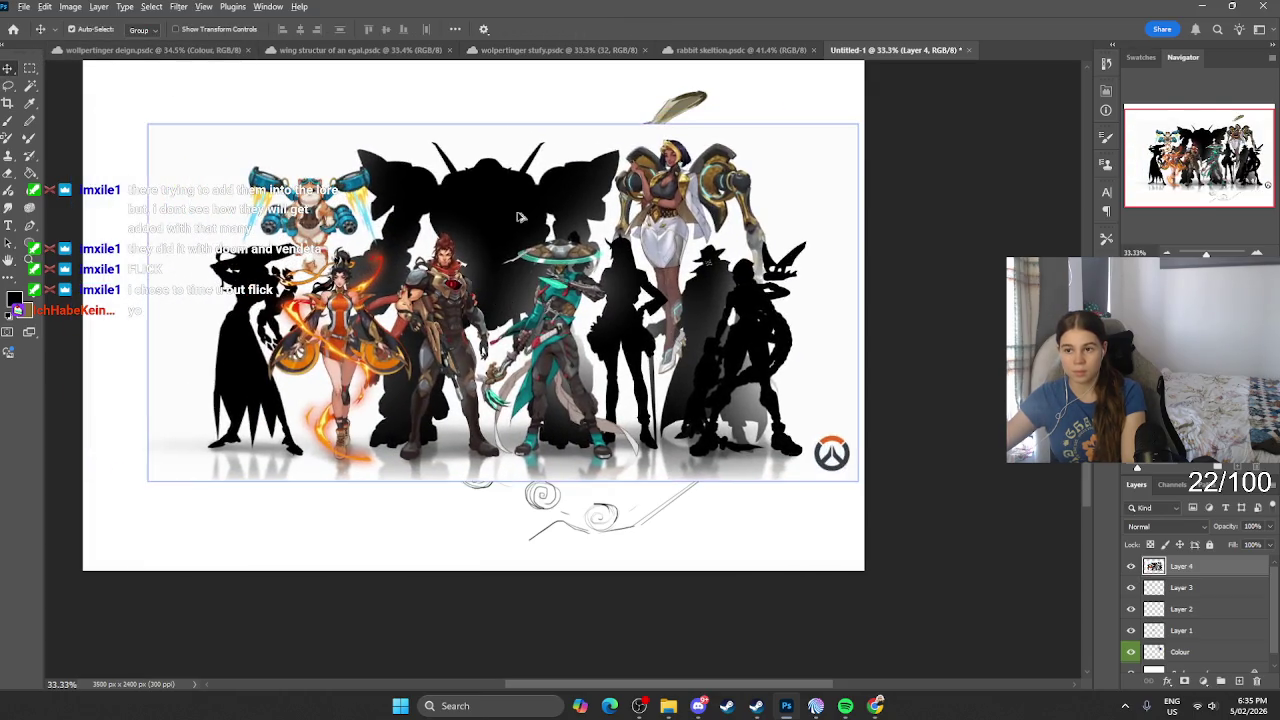
pyautogui.scroll(2, 545, 237)
pyautogui.scroll(2, 543, 240)
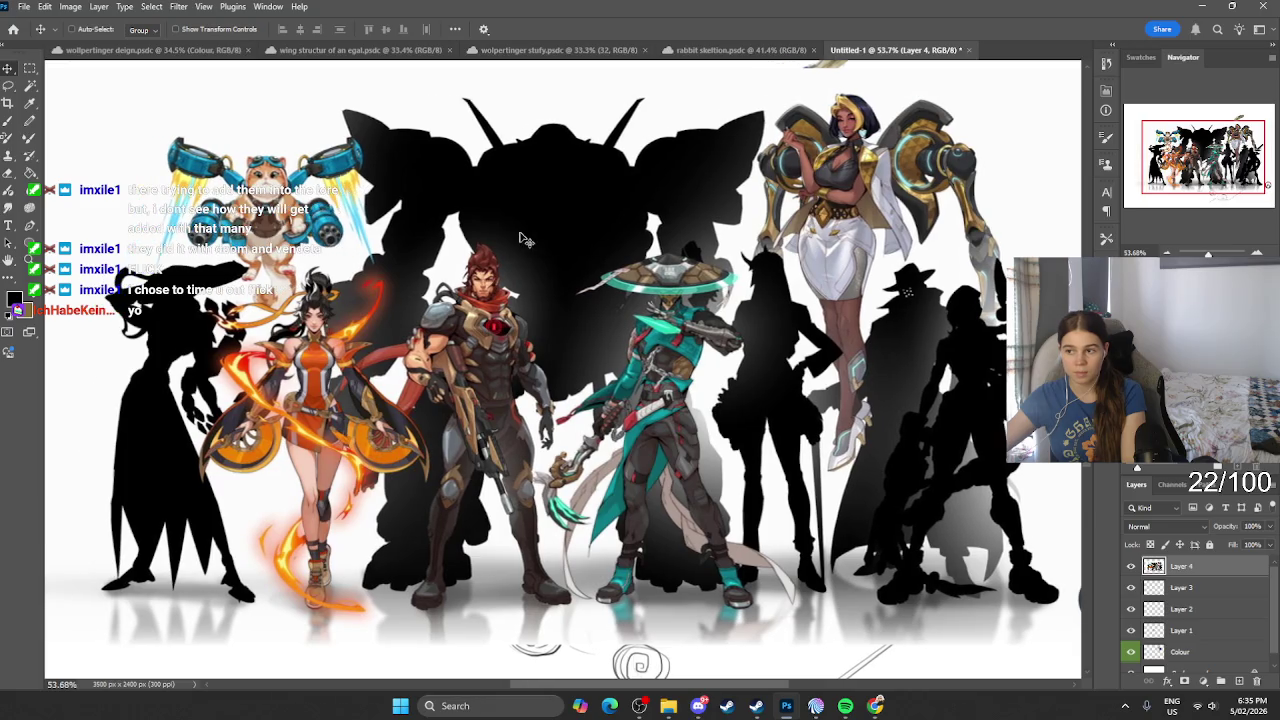
# Step: Check Layer 3 against the lineup layer, then bring up the foreground colour picker with the Brush
pyautogui.click(1188, 588)
pyautogui.click(1185, 566)
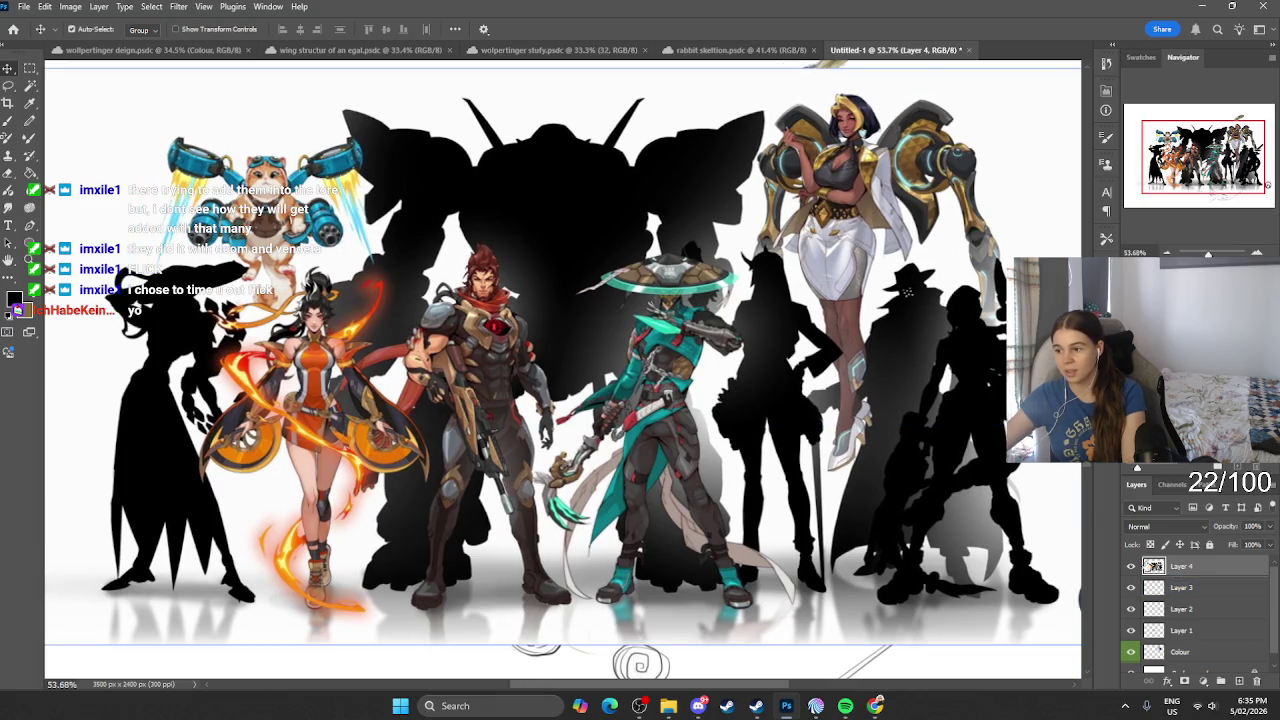
pyautogui.click(1131, 566)
pyautogui.press('b')
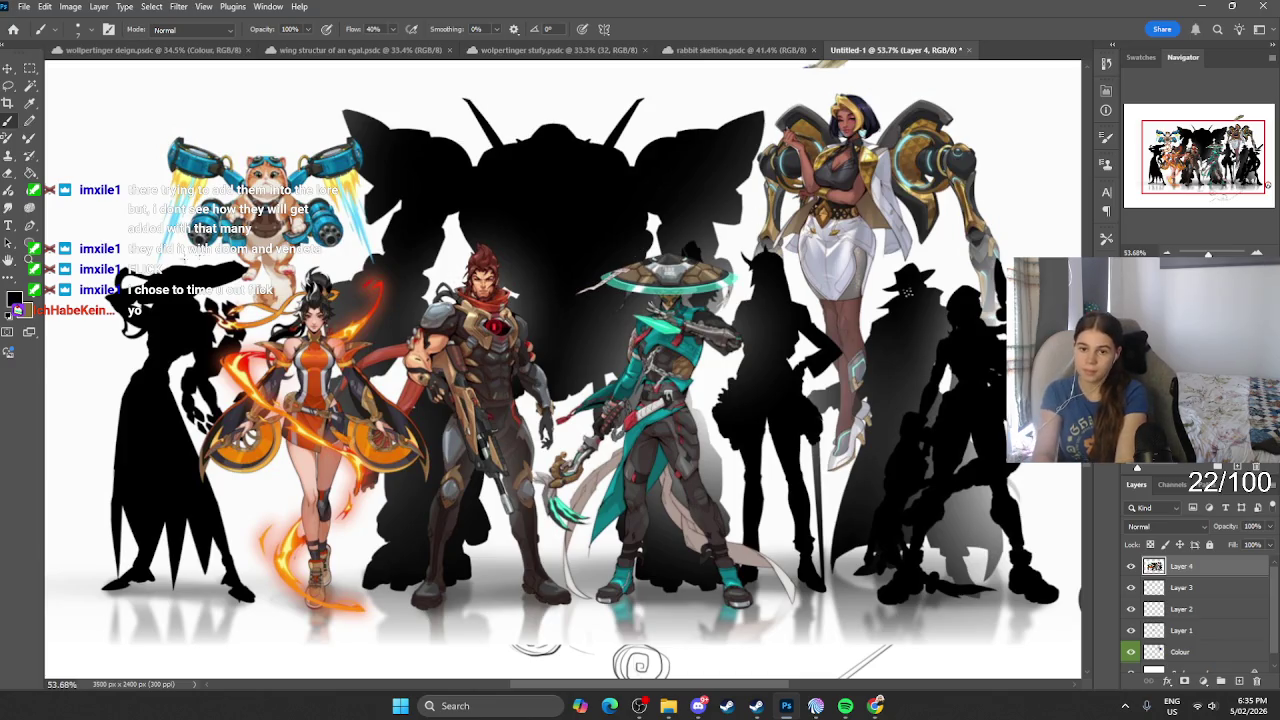
pyautogui.click(14, 298)
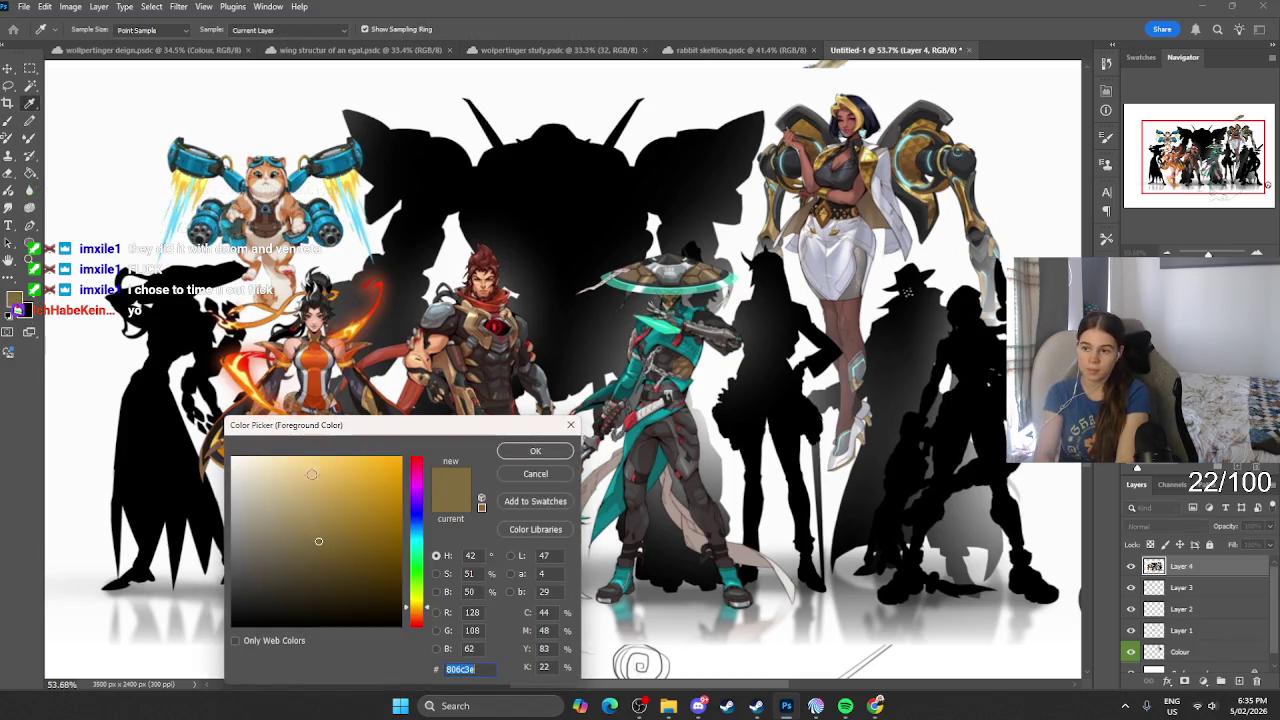
# Step: Set the foreground painting colour to bright red
pyautogui.click(239, 621)
pyautogui.moveTo(410, 506); pyautogui.dragTo(416, 460)
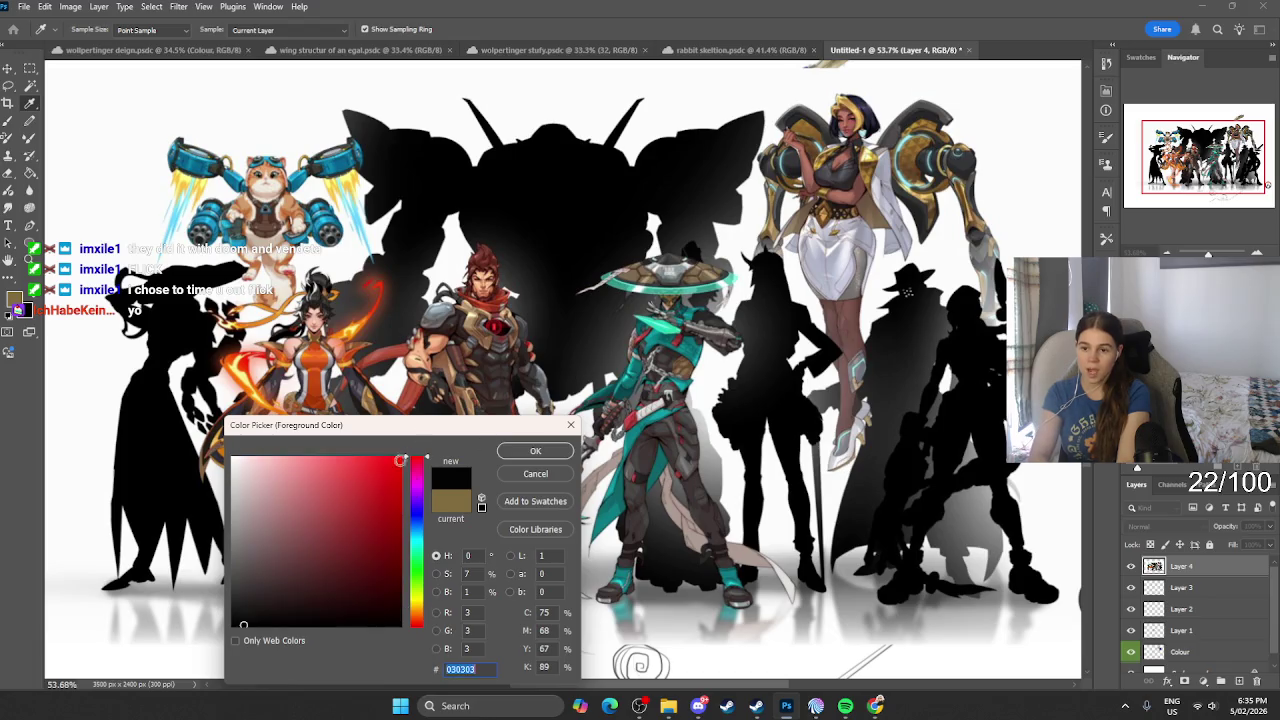
pyautogui.click(398, 462)
pyautogui.click(535, 451)
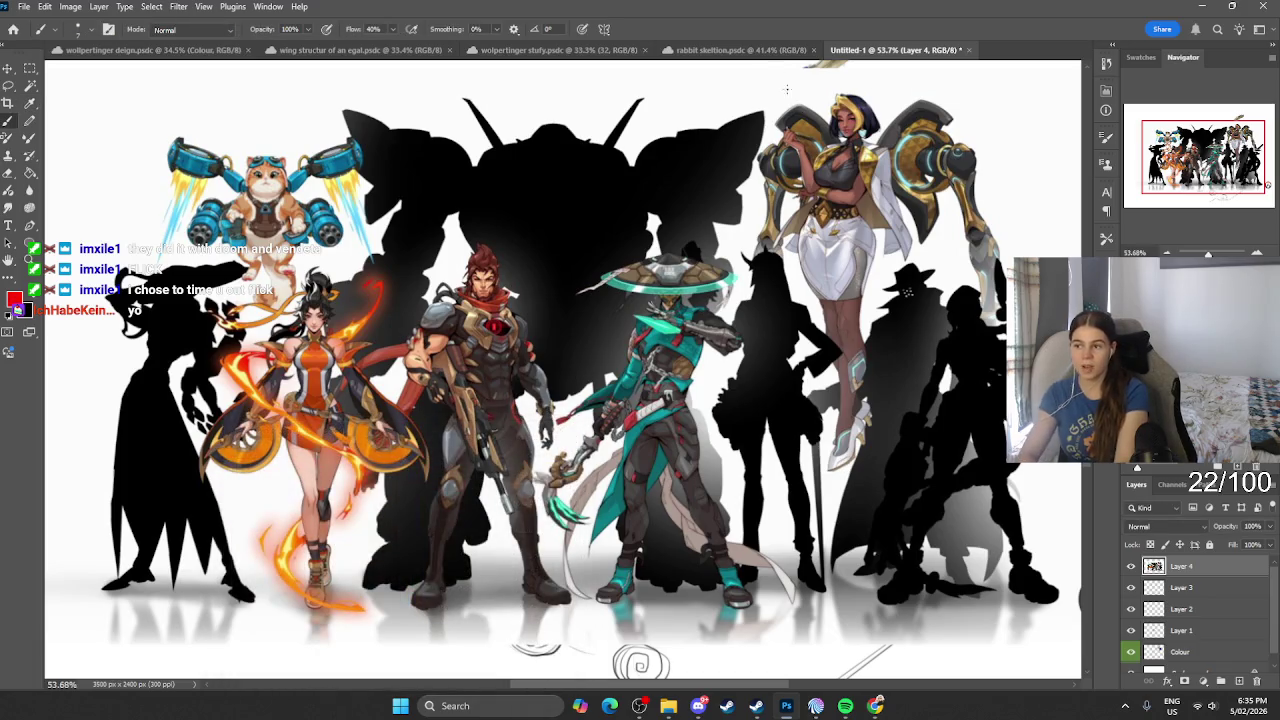
# Step: Circle the top-right character, the cat and the orange-clad girl in red, undoing each
pyautogui.moveTo(812, 100); pyautogui.dragTo(890, 210)
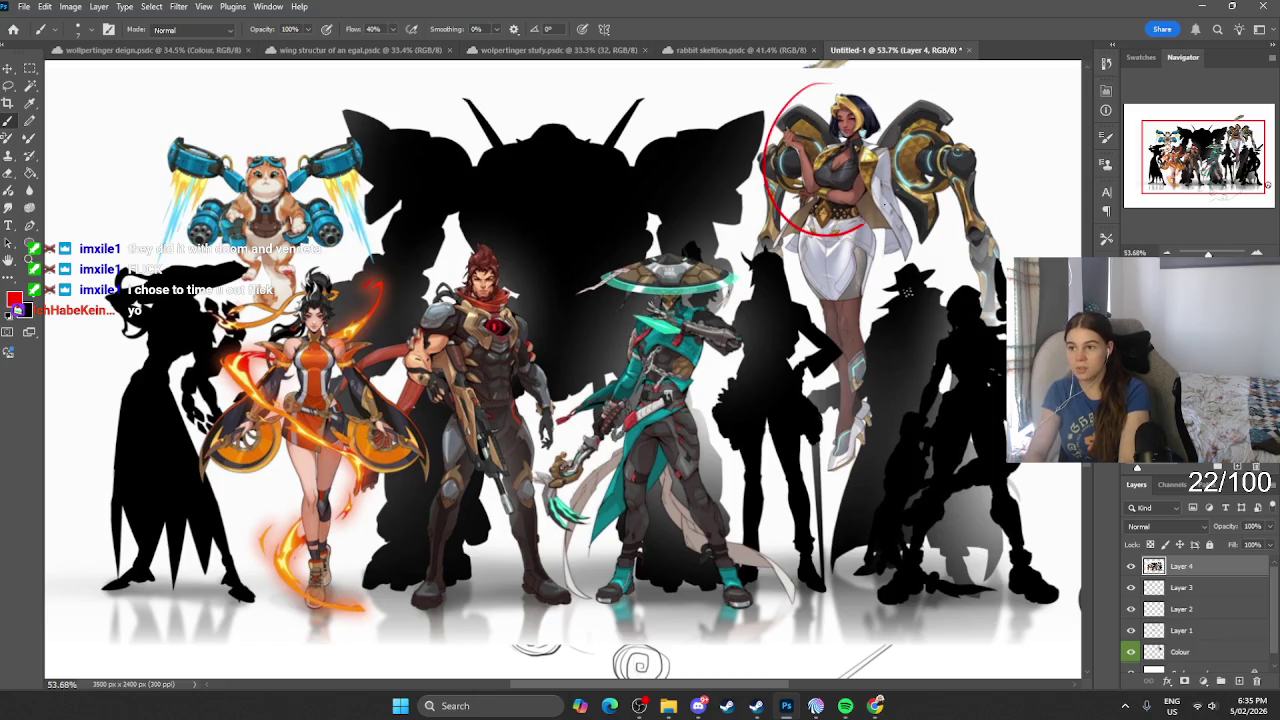
pyautogui.hotkey('ctrl', 'z')
pyautogui.moveTo(840, 100); pyautogui.dragTo(810, 102)
pyautogui.hotkey('ctrl', 'z')
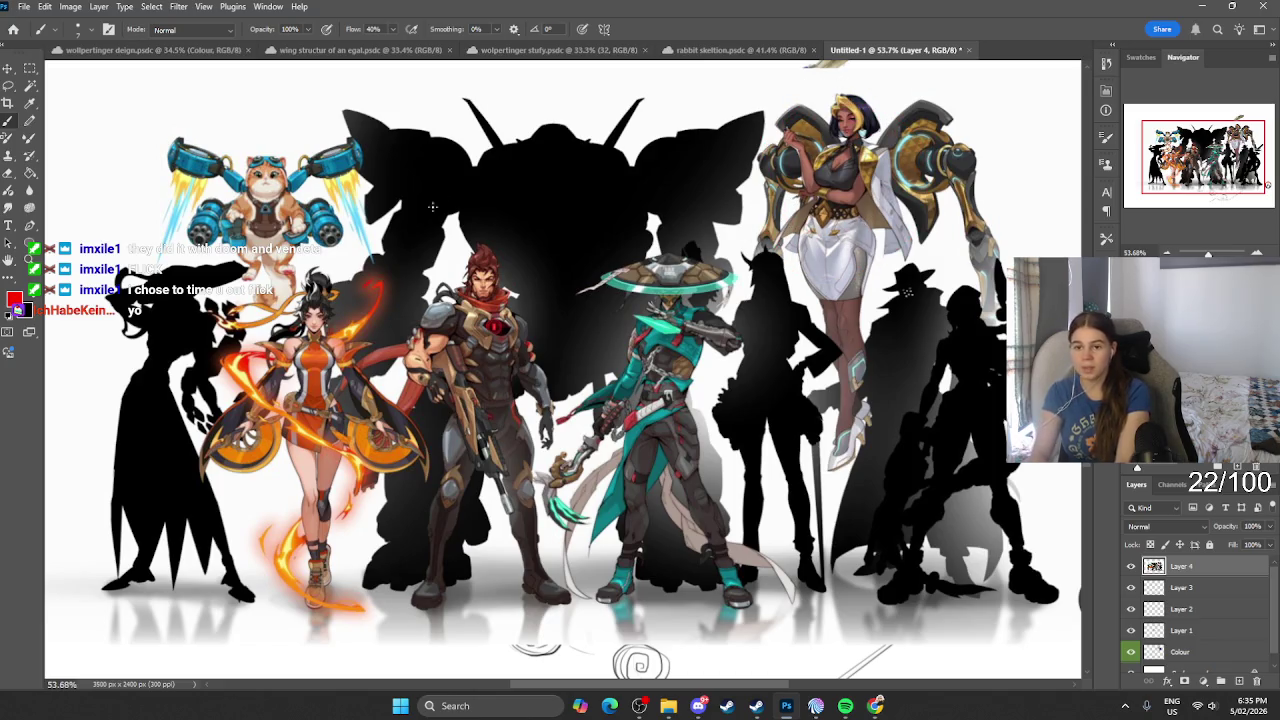
pyautogui.moveTo(340, 182); pyautogui.dragTo(335, 160)
pyautogui.hotkey('ctrl', 'z')
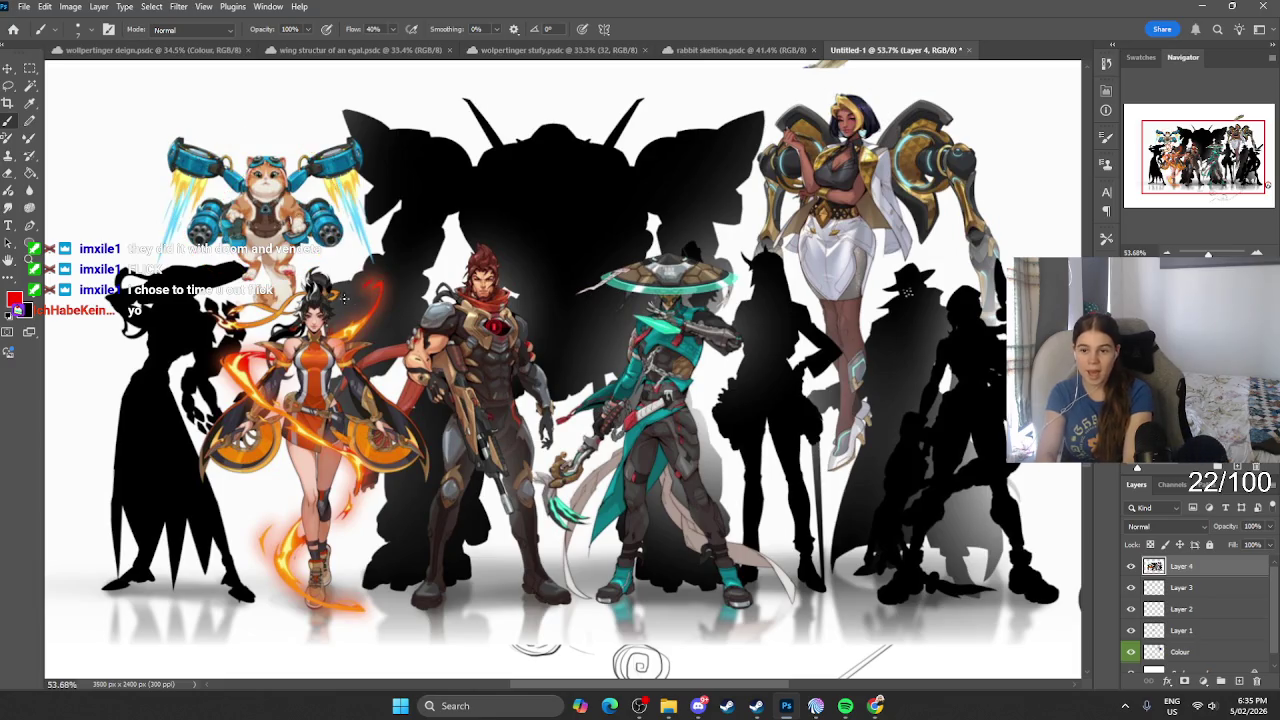
pyautogui.moveTo(290, 300)
pyautogui.mouseDown()
pyautogui.moveTo(340, 510)
pyautogui.moveTo(262, 292)
pyautogui.mouseUp()
pyautogui.hotkey('ctrl', 'z')
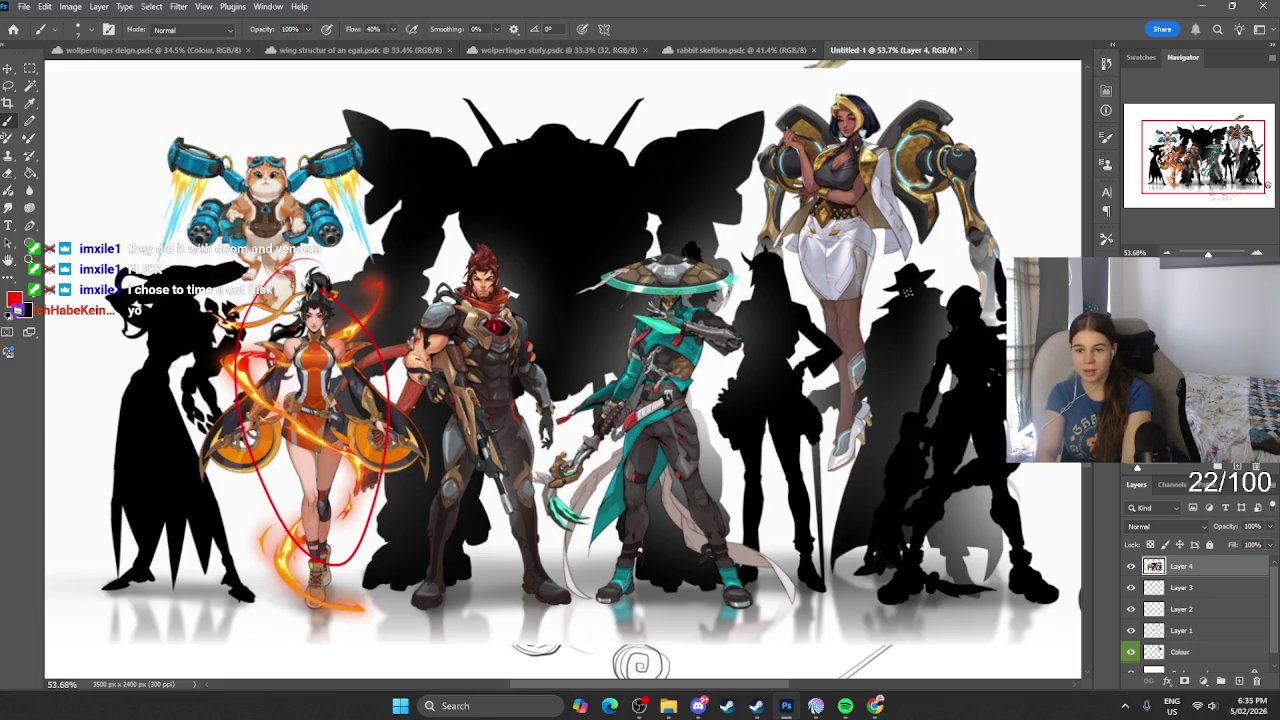
pyautogui.hotkey('ctrl', 'z')
# Step: Try red ovals around the red-haired man and teal-hat character, undo them, and hide Layer 4
pyautogui.moveTo(485, 222)
pyautogui.mouseDown()
pyautogui.moveTo(420, 300)
pyautogui.moveTo(545, 450)
pyautogui.moveTo(405, 410)
pyautogui.mouseUp()
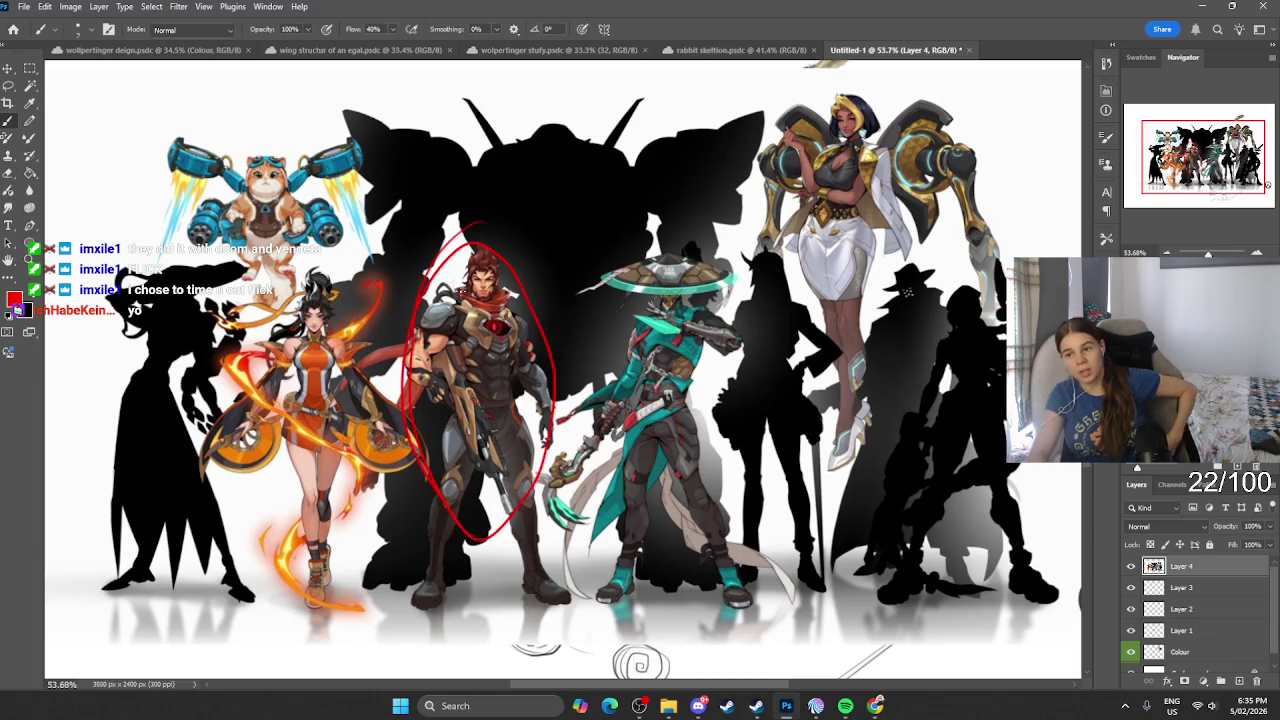
pyautogui.moveTo(690, 220)
pyautogui.mouseDown()
pyautogui.moveTo(570, 376)
pyautogui.moveTo(740, 360)
pyautogui.moveTo(570, 430)
pyautogui.moveTo(636, 243)
pyautogui.mouseUp()
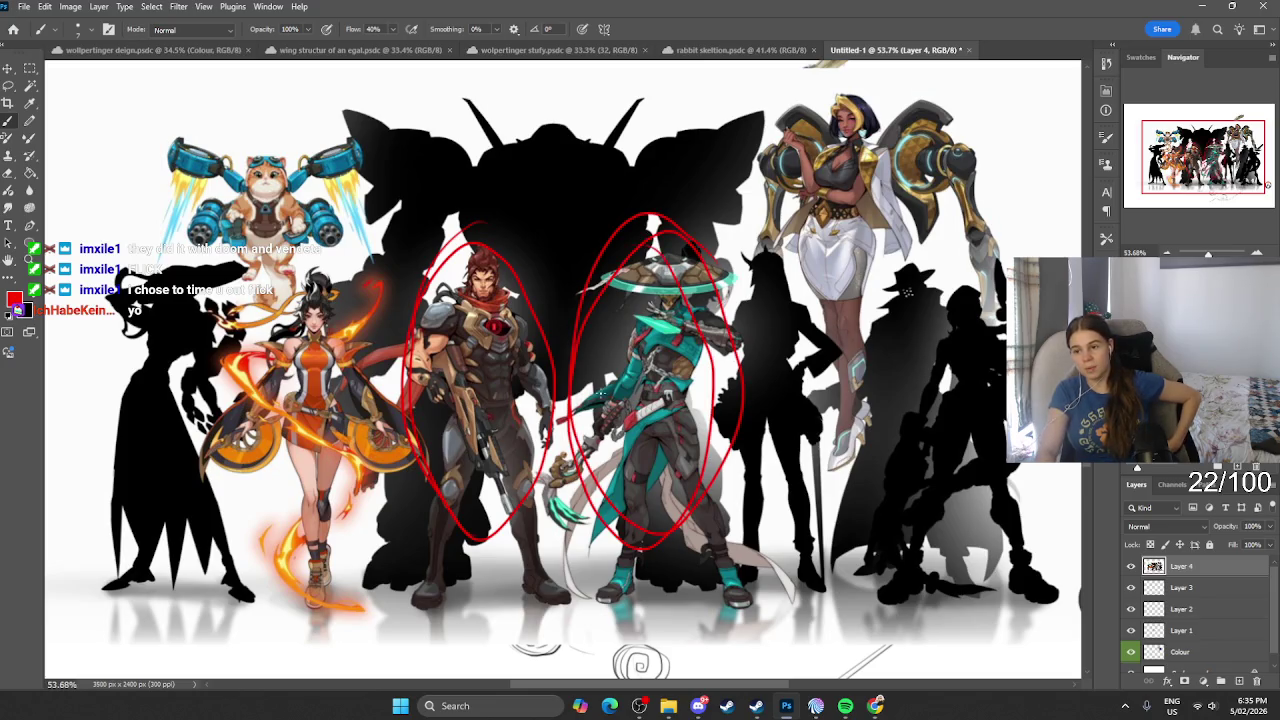
pyautogui.hotkey('ctrl', 'z')
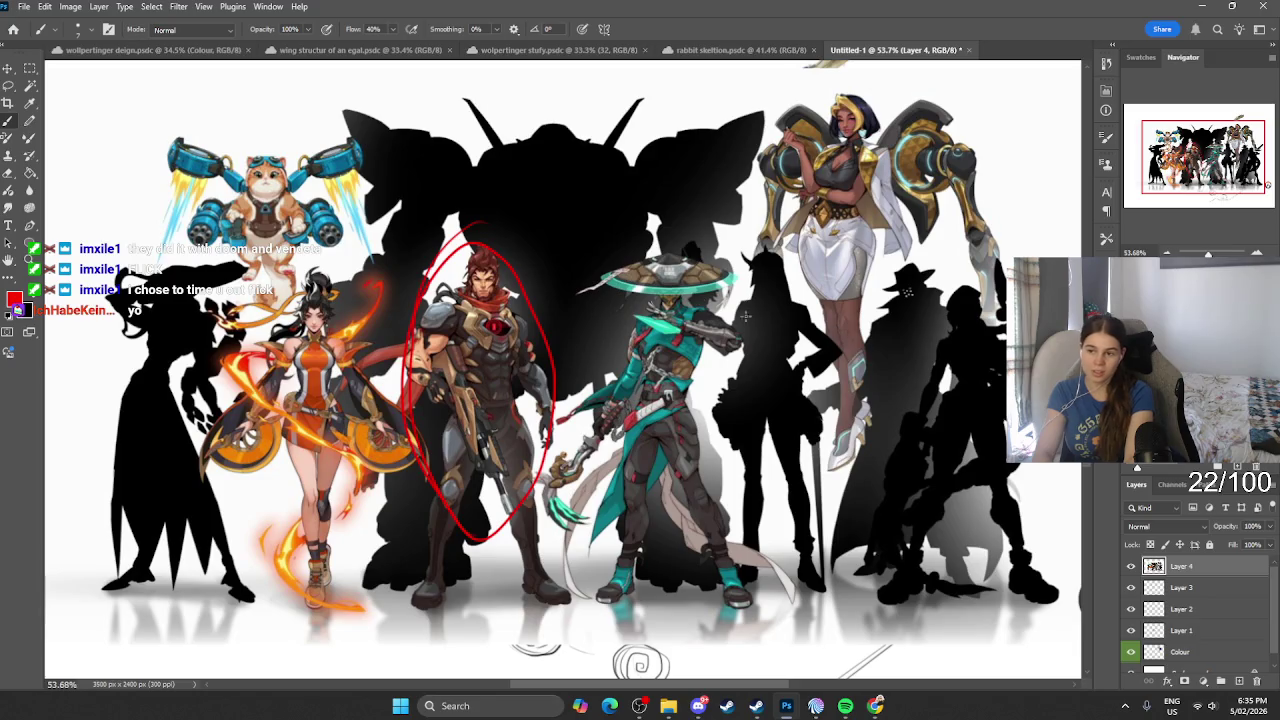
pyautogui.moveTo(745, 316)
pyautogui.mouseDown()
pyautogui.moveTo(610, 510)
pyautogui.moveTo(718, 262)
pyautogui.mouseUp()
pyautogui.hotkey('ctrl', 'z')
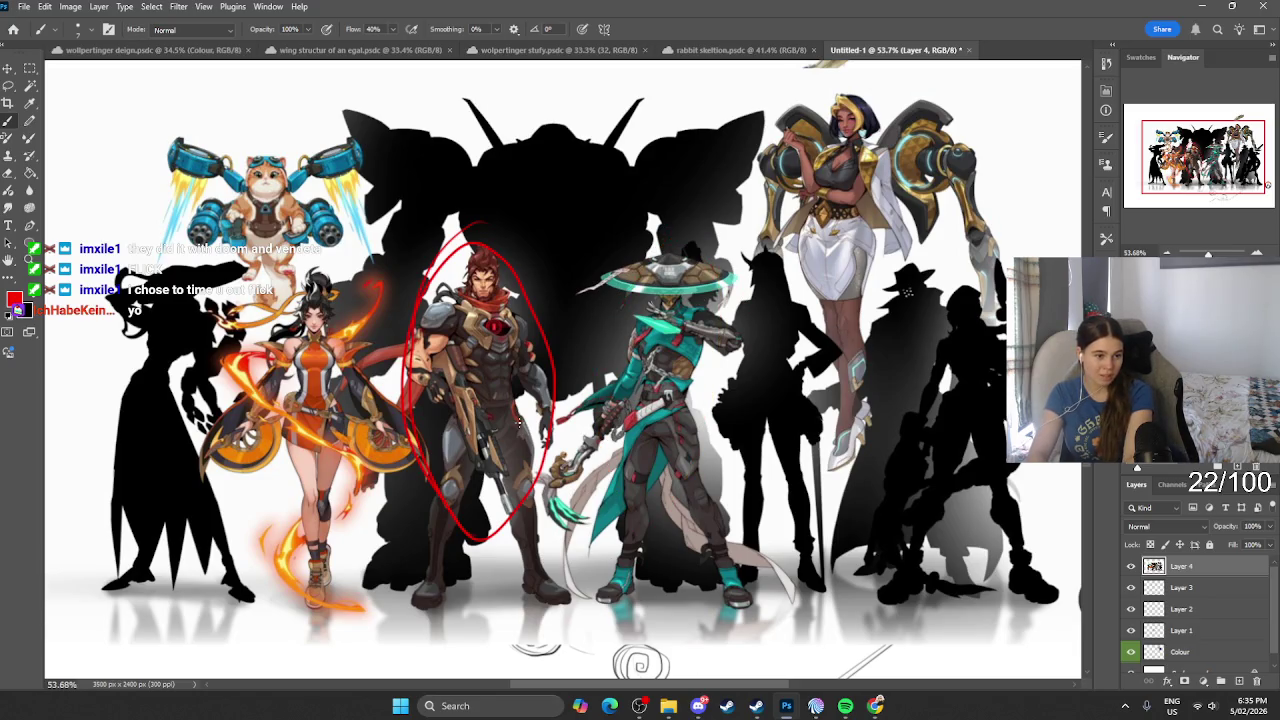
pyautogui.hotkey('ctrl', 'z')
pyautogui.hotkey('ctrl', ',')
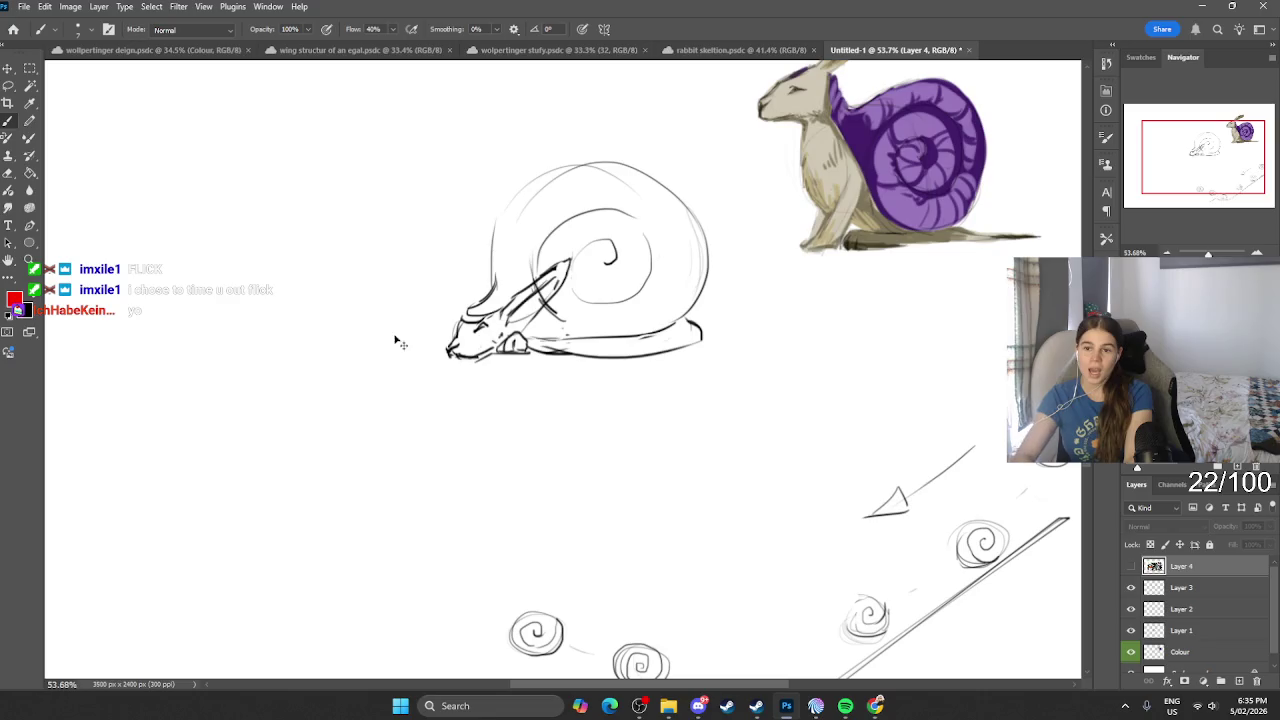
# Step: Paste the Overwatch character lineup as a new Layer 5
pyautogui.scroll(-3, 690, 298)
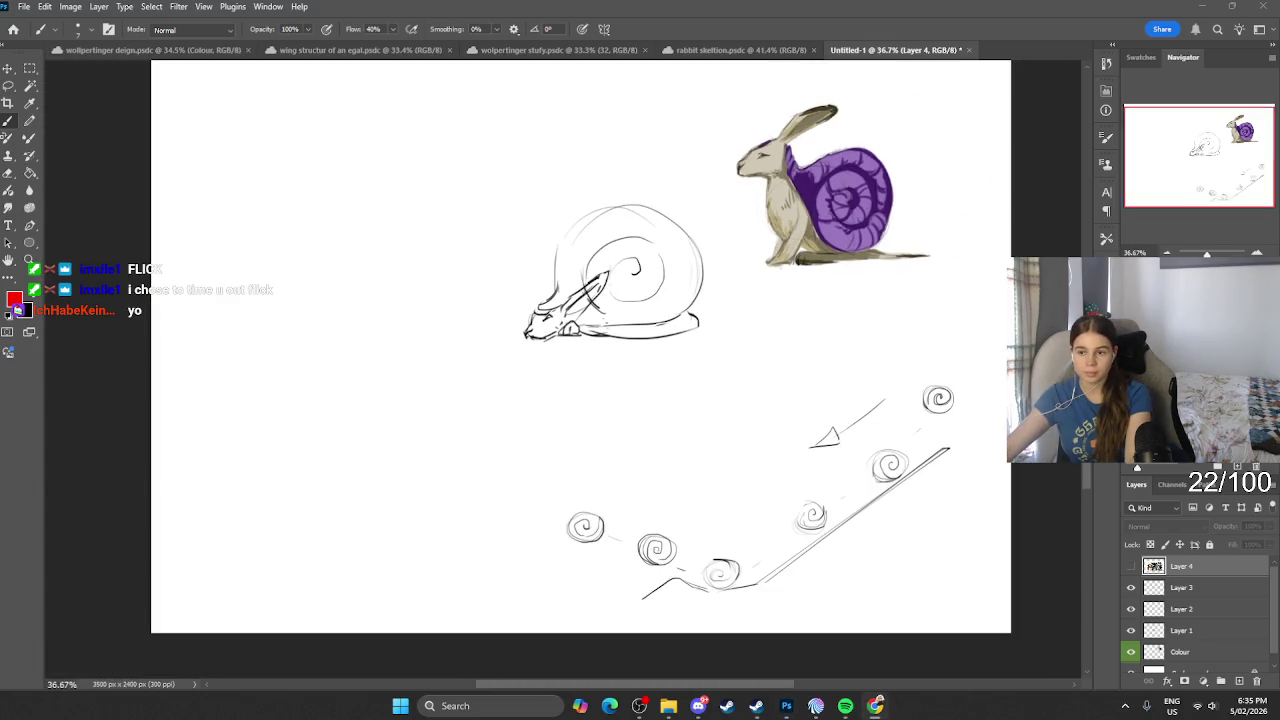
pyautogui.press('v')
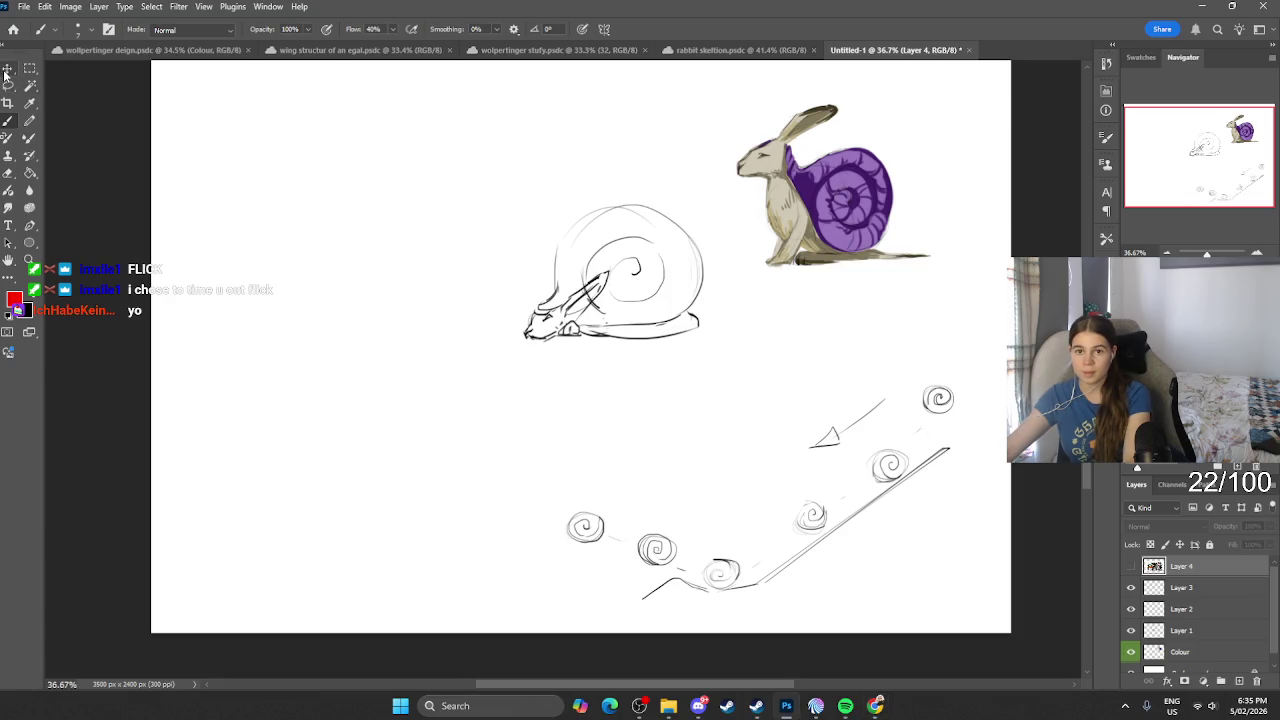
pyautogui.hotkey('ctrl', 'v')
pyautogui.scroll(1, 575, 257)
pyautogui.scroll(4, 575, 257)
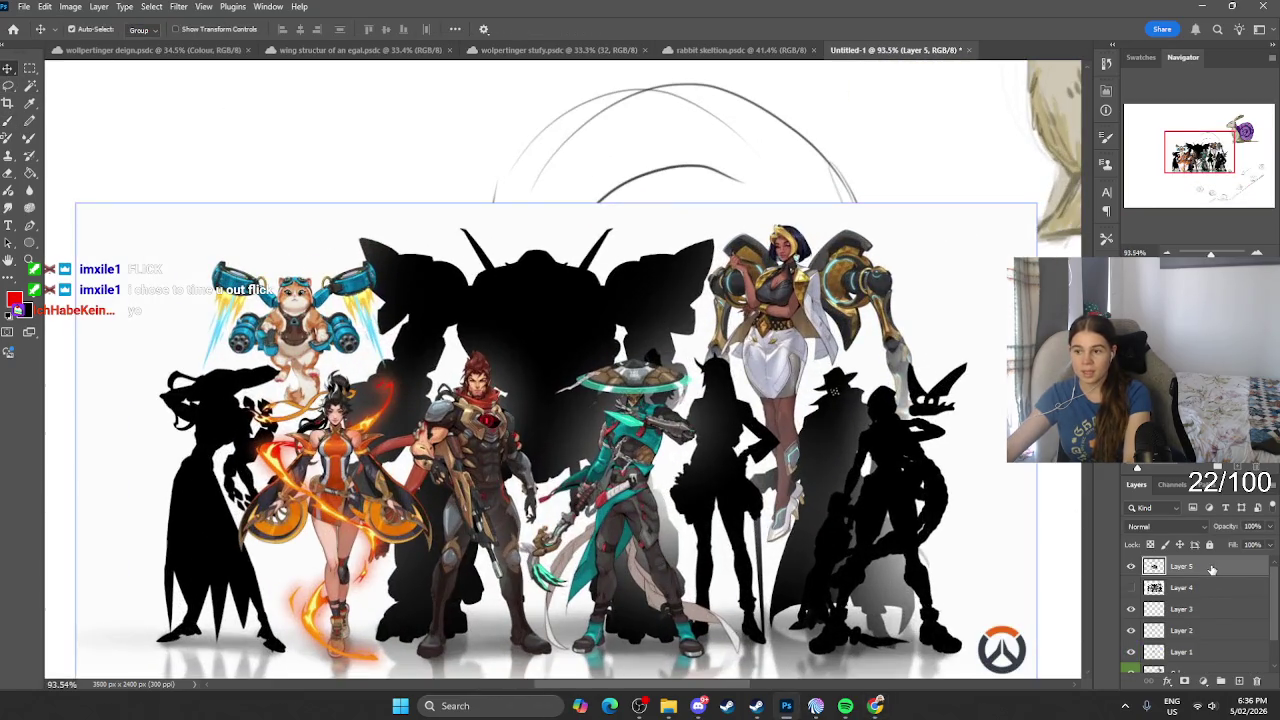
# Step: Try red brush loops around the leftmost silhouettes, then undo them
pyautogui.press('b')
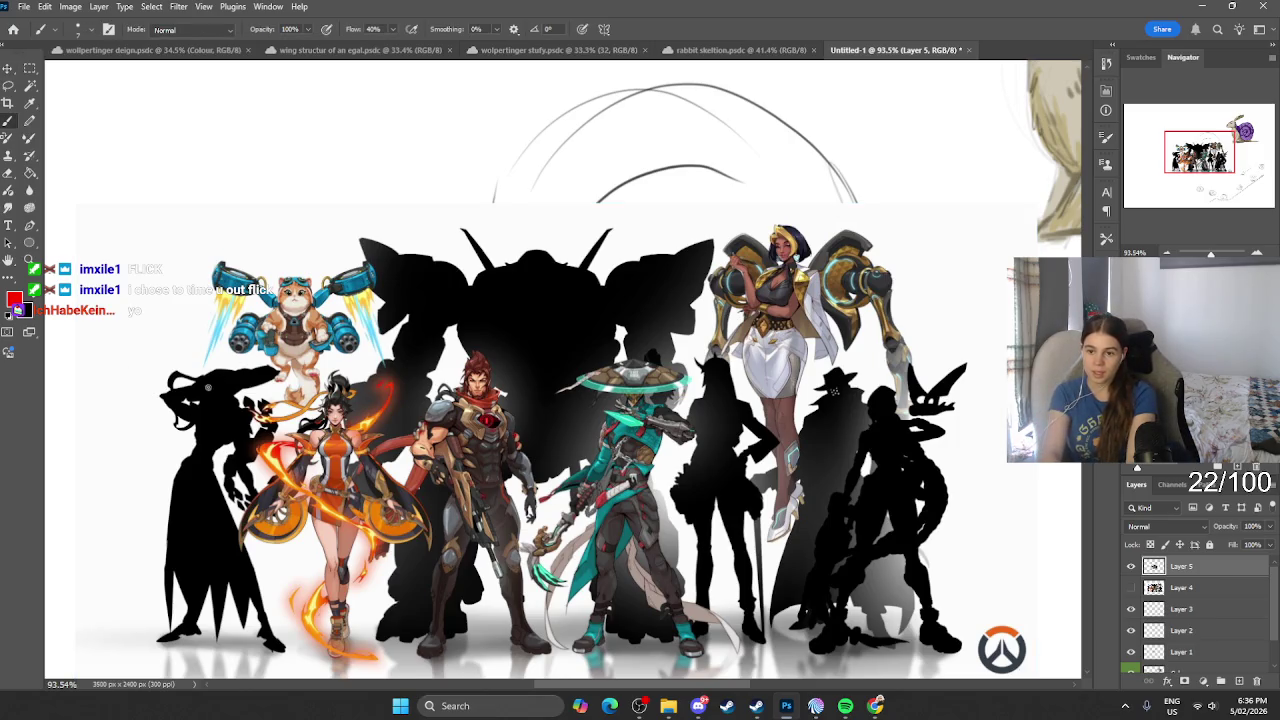
pyautogui.moveTo(200, 358)
pyautogui.mouseDown()
pyautogui.moveTo(154, 429)
pyautogui.moveTo(705, 357)
pyautogui.moveTo(210, 384)
pyautogui.moveTo(436, 458)
pyautogui.mouseUp()
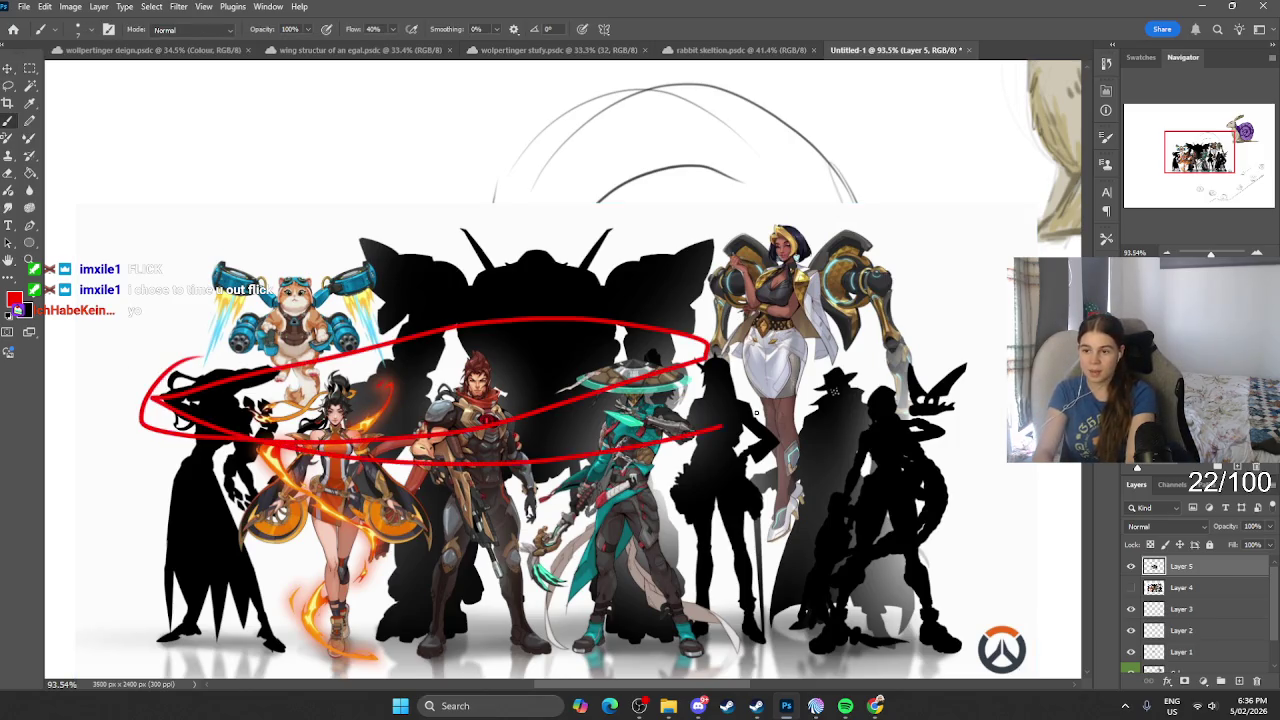
pyautogui.hotkey('ctrl', 'z')
pyautogui.moveTo(716, 355)
pyautogui.mouseDown()
pyautogui.moveTo(650, 355)
pyautogui.moveTo(690, 372)
pyautogui.mouseUp()
pyautogui.moveTo(250, 386); pyautogui.dragTo(245, 385)
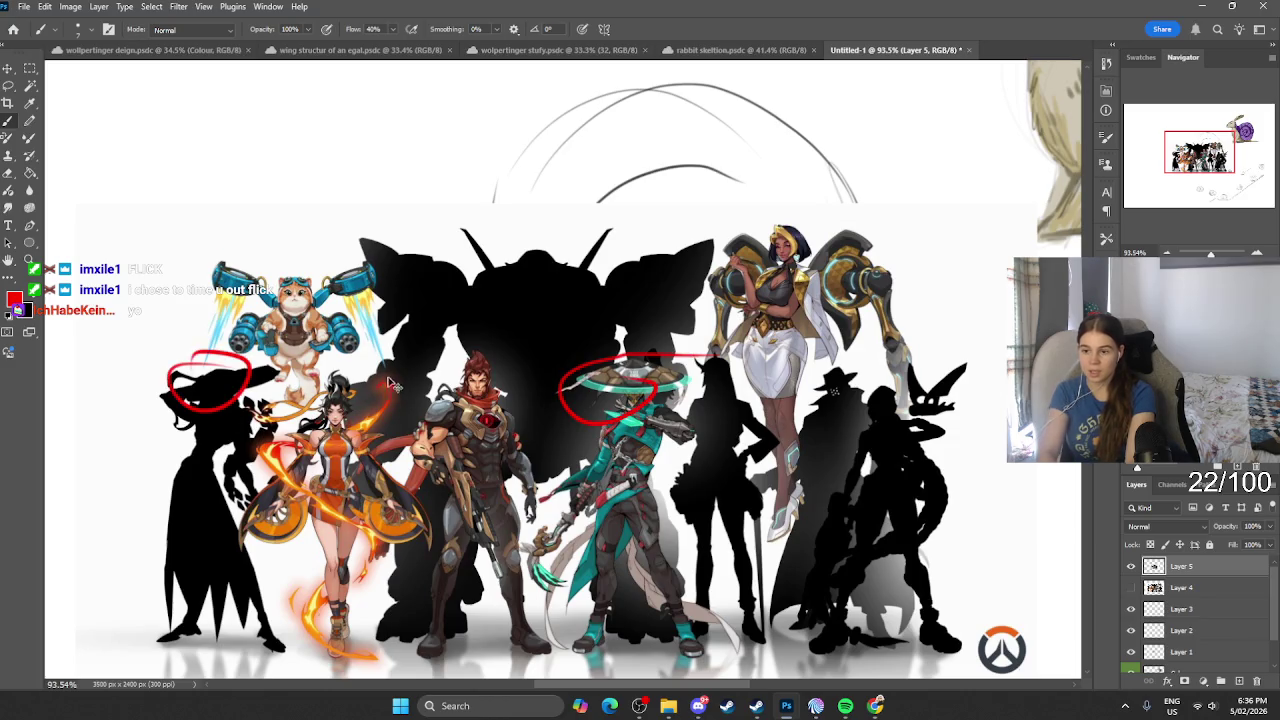
pyautogui.hotkey('ctrl', 'z')
pyautogui.hotkey('ctrl', 'z')
# Step: Circle the big central, slim middle and hatted silhouettes in red, dropping the rightmost circle
pyautogui.moveTo(522, 210); pyautogui.dragTo(488, 199)
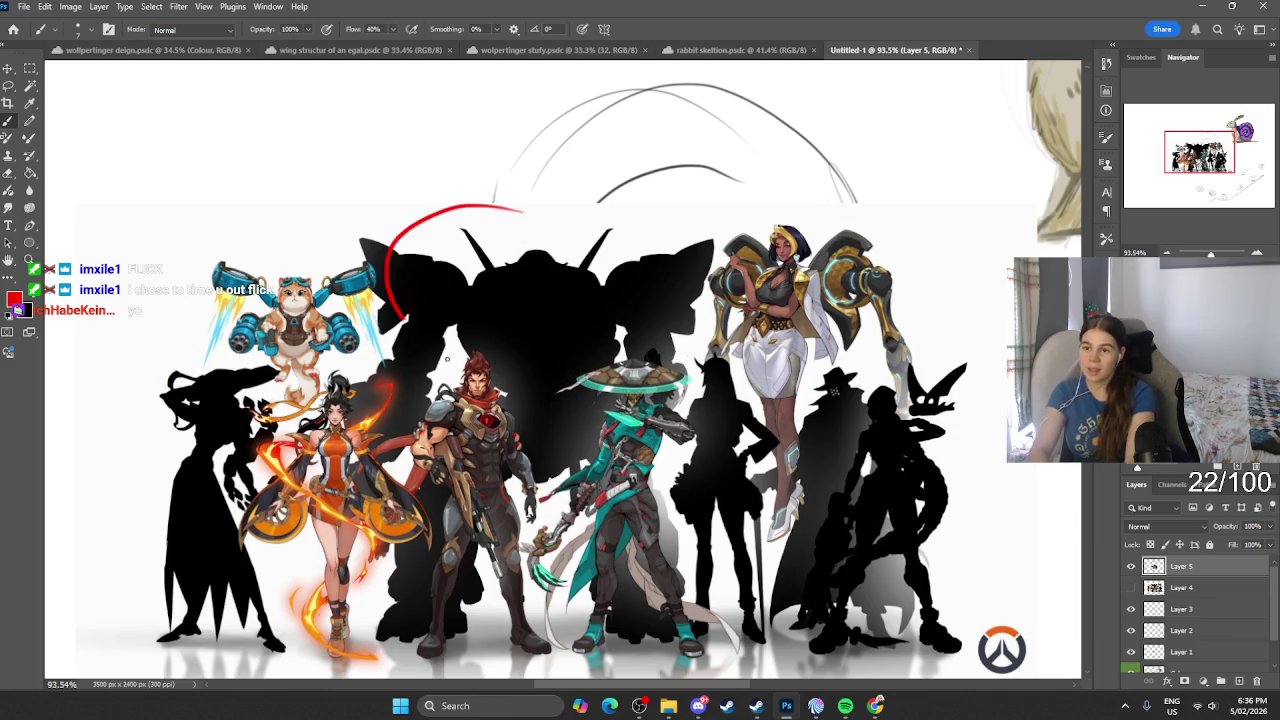
pyautogui.moveTo(452, 254); pyautogui.dragTo(462, 316)
pyautogui.moveTo(740, 362); pyautogui.dragTo(698, 350)
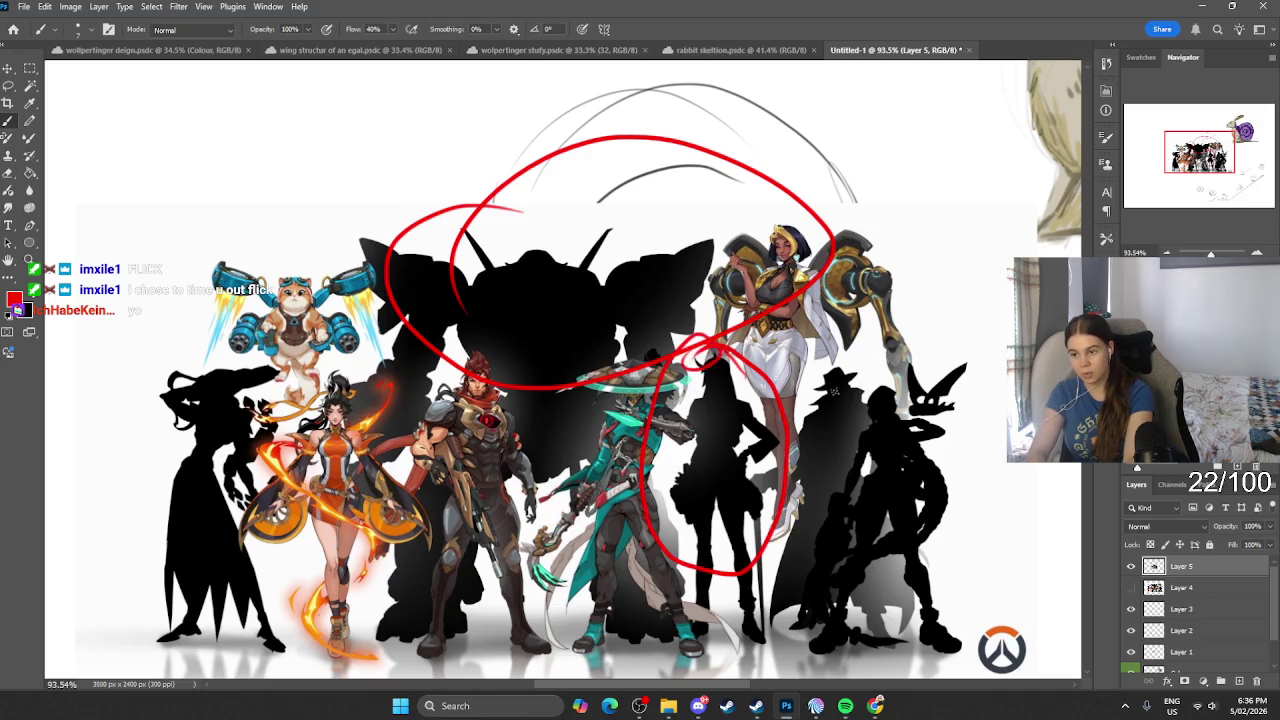
pyautogui.moveTo(846, 345); pyautogui.dragTo(826, 346)
pyautogui.hotkey('ctrl', 'z')
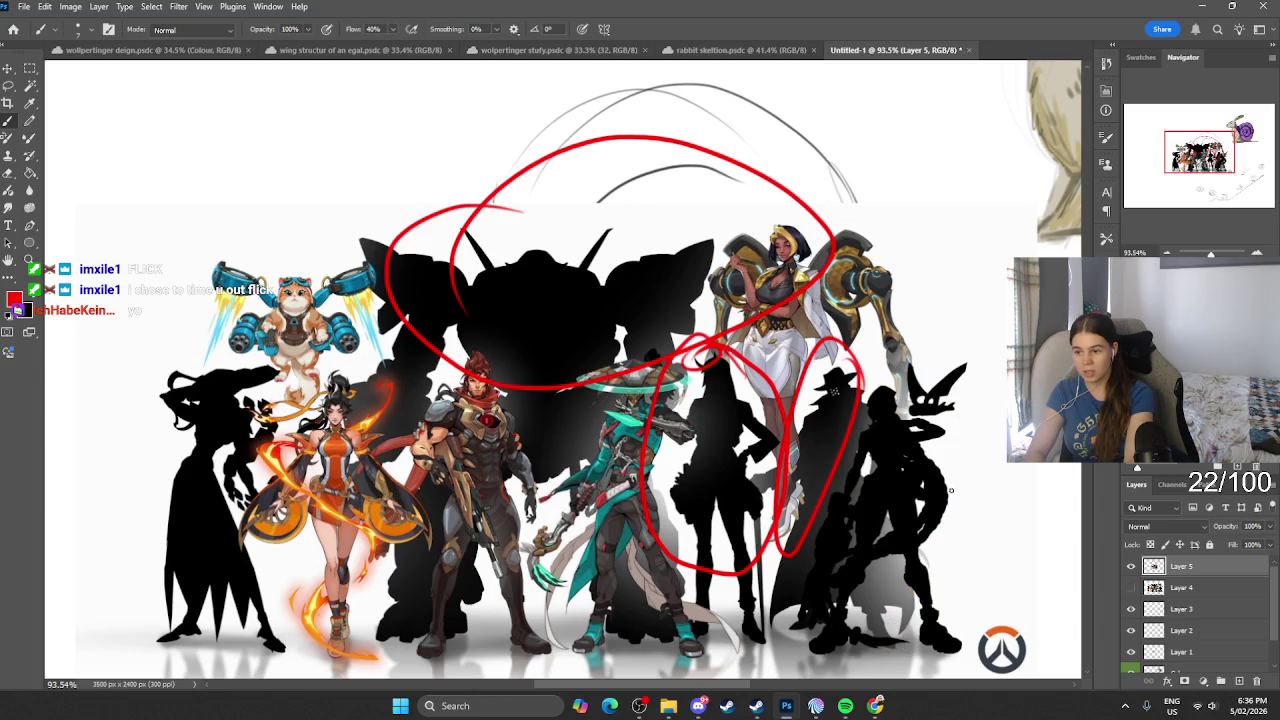
pyautogui.moveTo(893, 347); pyautogui.dragTo(942, 476)
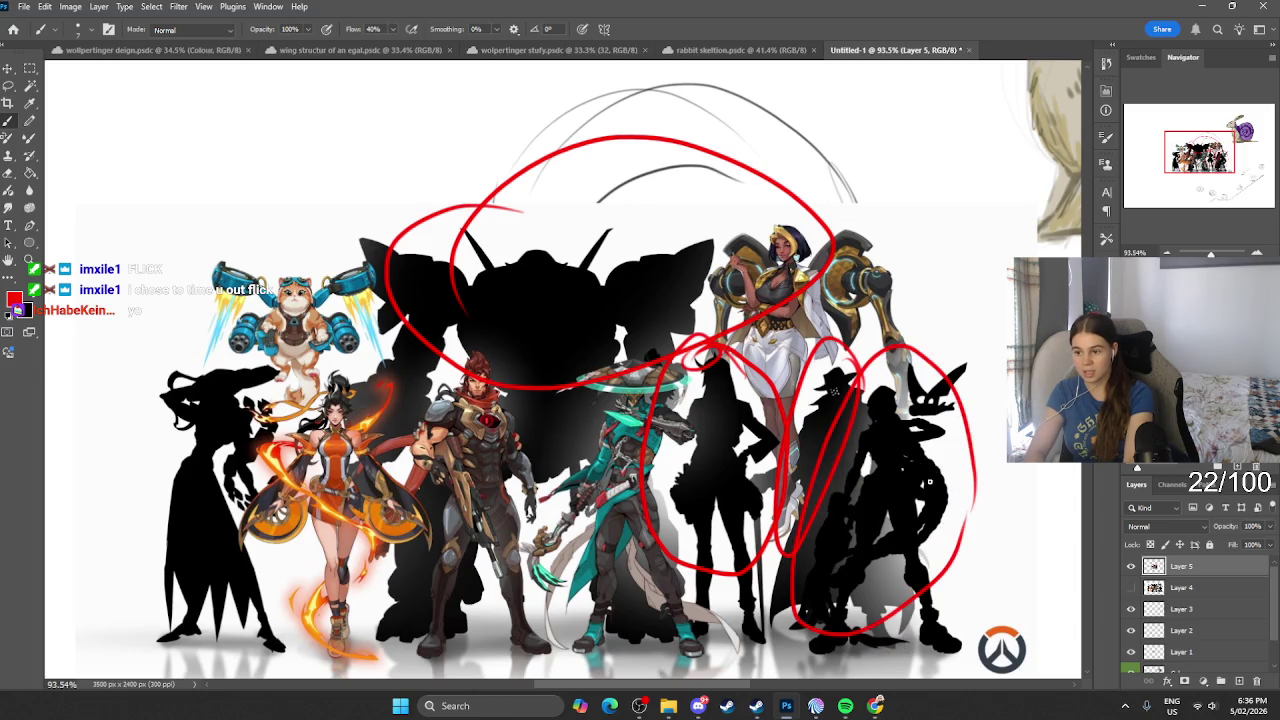
pyautogui.hotkey('ctrl', 'z')
pyautogui.hscroll(3, 850, 625)
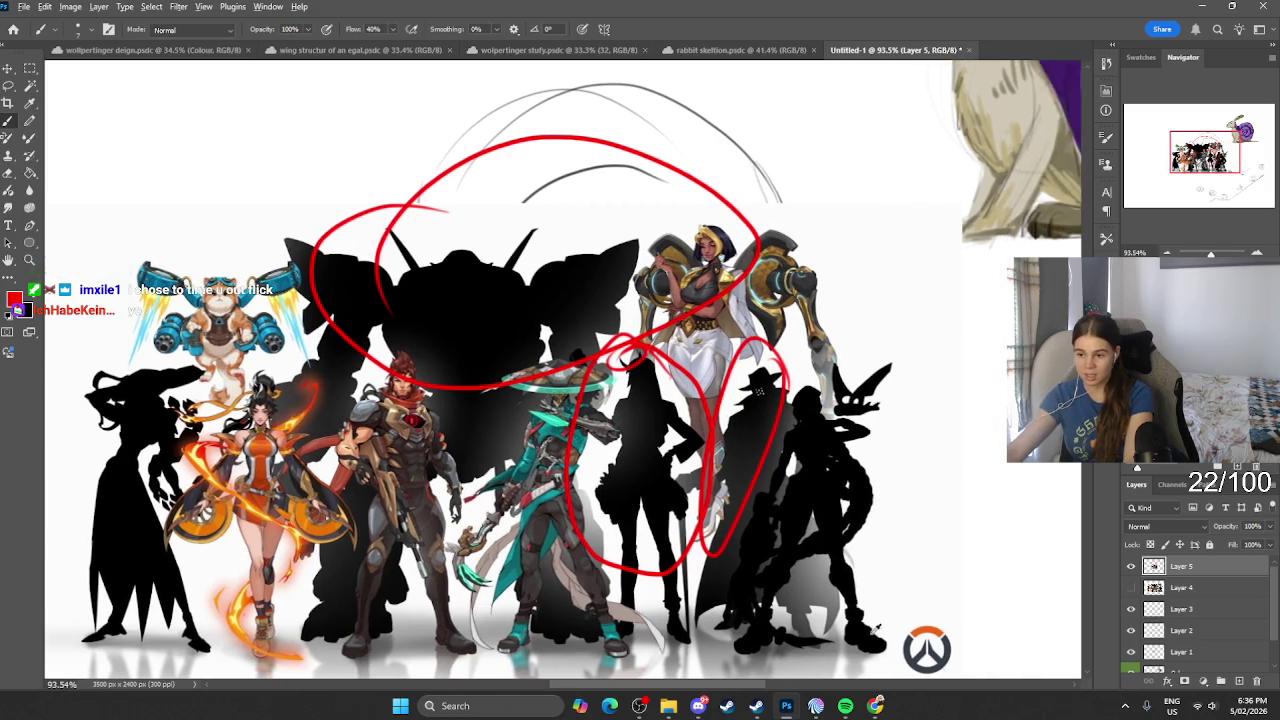
pyautogui.scroll(3, 876, 627)
pyautogui.scroll(2, 876, 627)
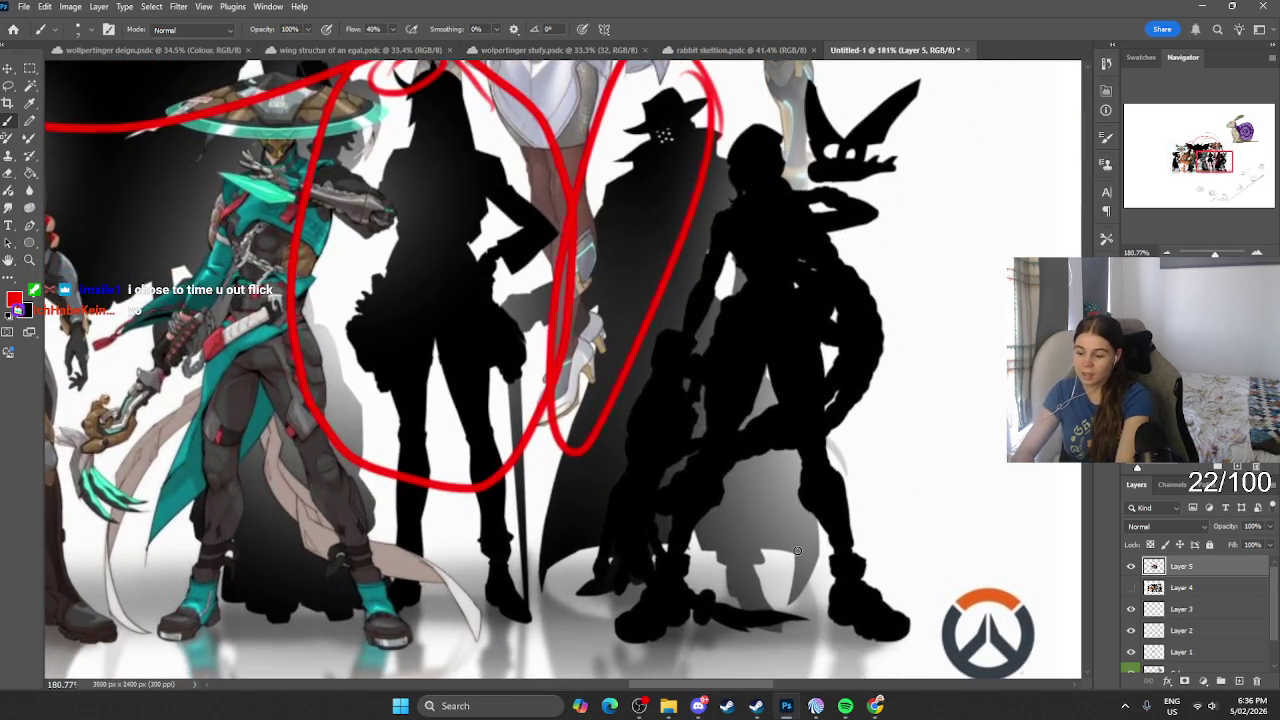
# Step: Trace red strokes along the rightmost silhouette's right edge, lower curve and head top
pyautogui.press('p')
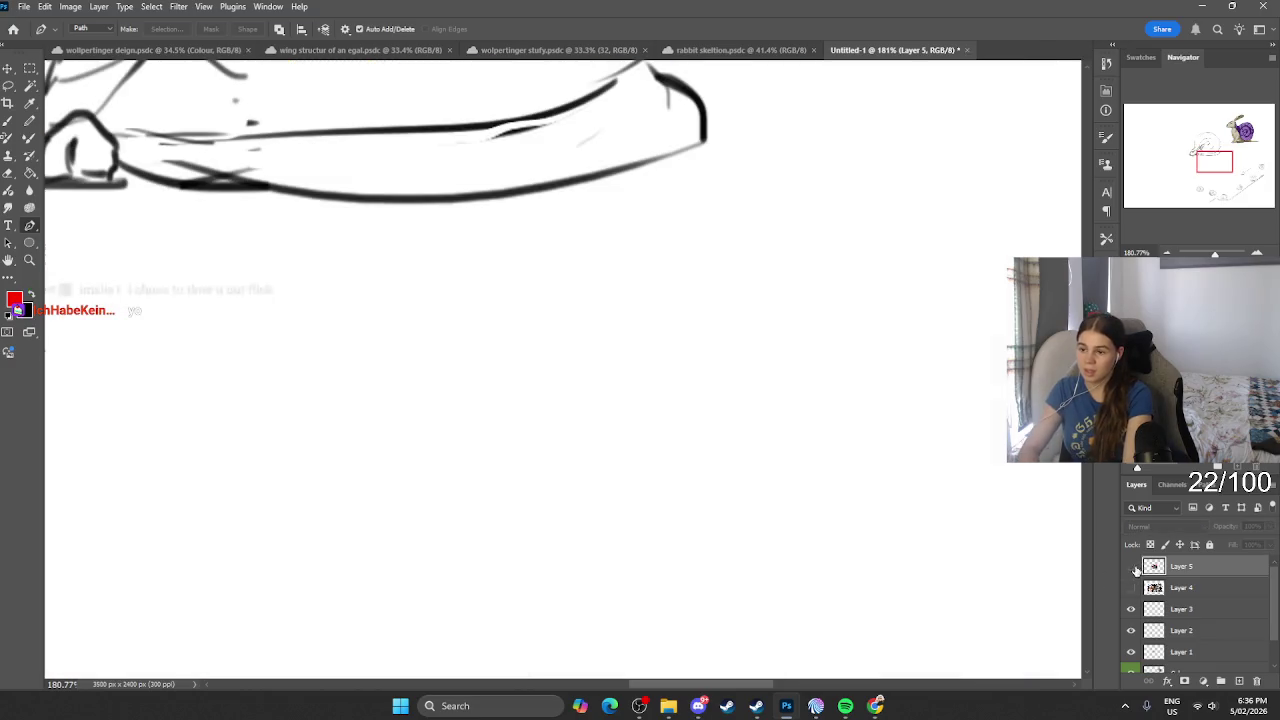
pyautogui.click(1131, 566)
pyautogui.press('b')
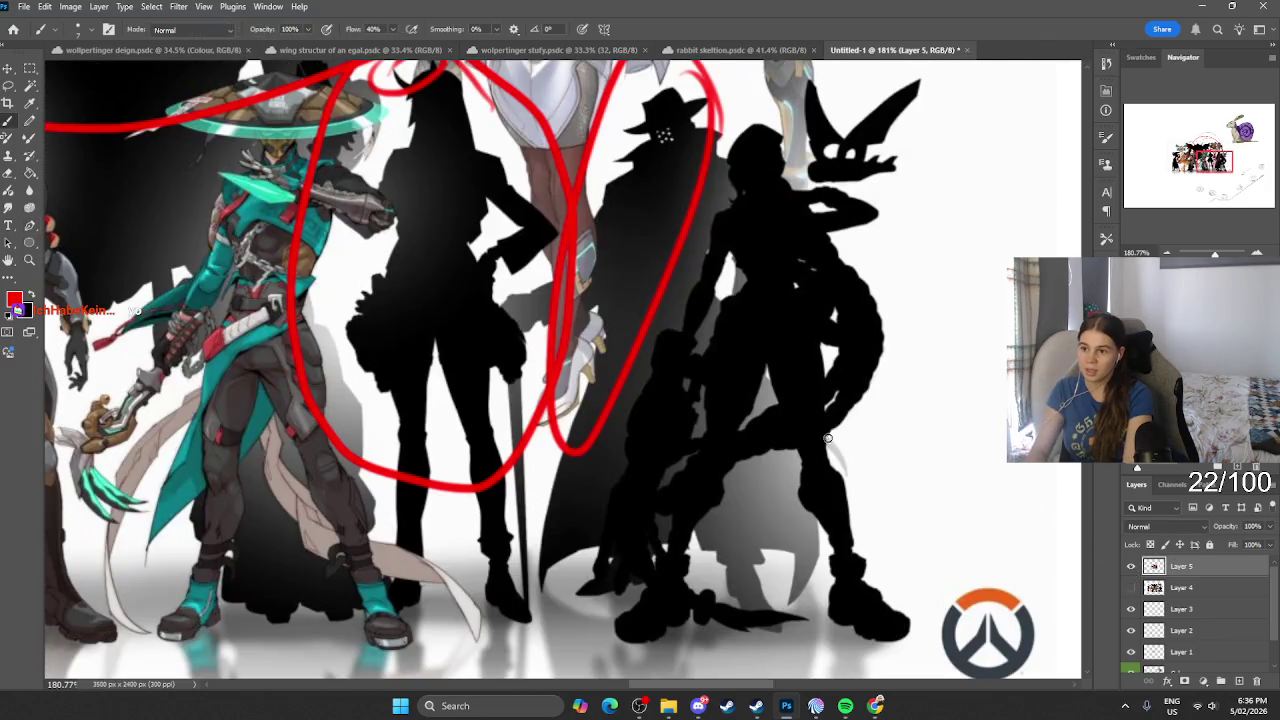
pyautogui.moveTo(812, 216); pyautogui.dragTo(816, 414)
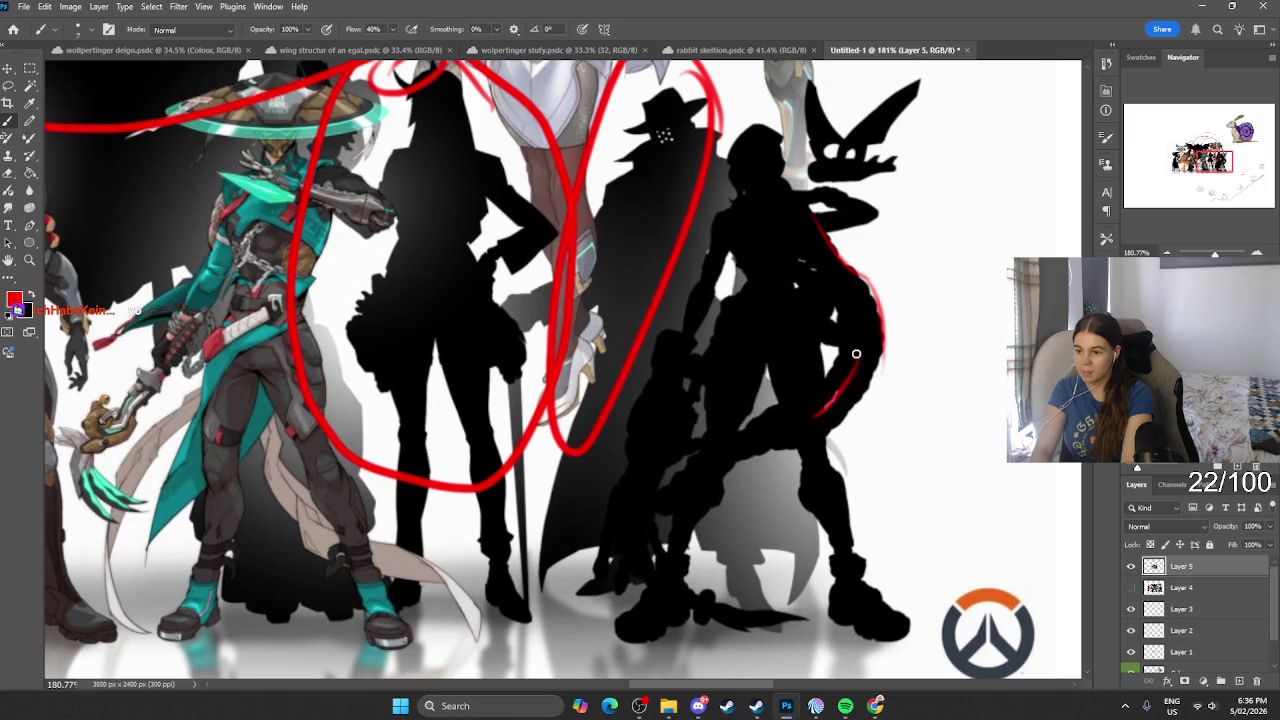
pyautogui.moveTo(856, 353)
pyautogui.mouseDown()
pyautogui.moveTo(690, 440)
pyautogui.moveTo(660, 573)
pyautogui.mouseUp()
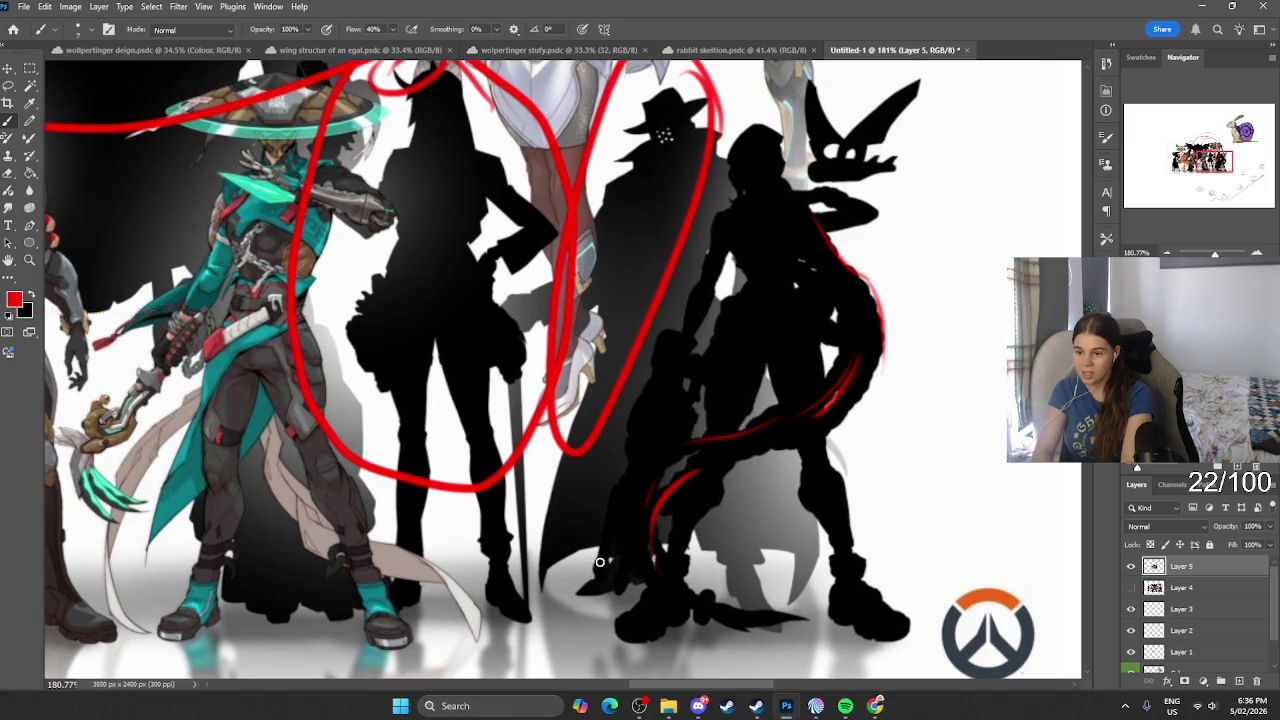
pyautogui.moveTo(607, 535)
pyautogui.mouseDown()
pyautogui.moveTo(593, 574)
pyautogui.moveTo(638, 445)
pyautogui.mouseUp()
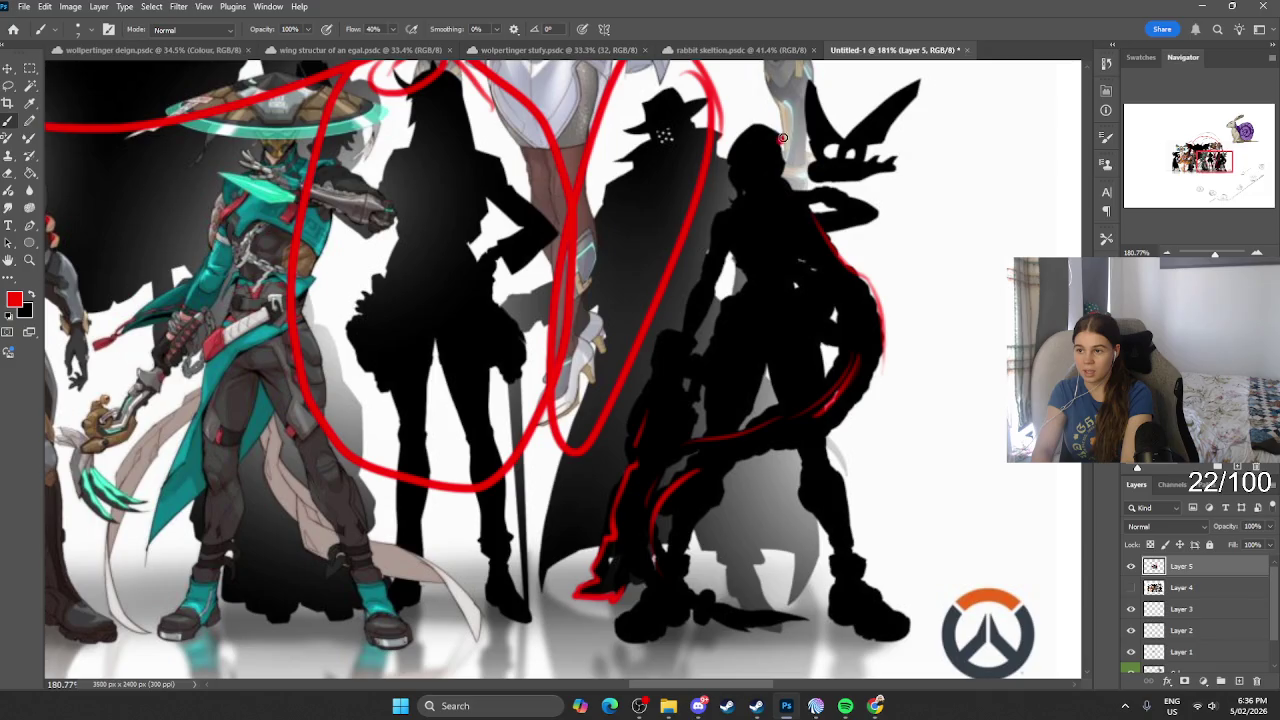
pyautogui.moveTo(782, 138)
pyautogui.mouseDown()
pyautogui.moveTo(741, 160)
pyautogui.moveTo(771, 131)
pyautogui.mouseUp()
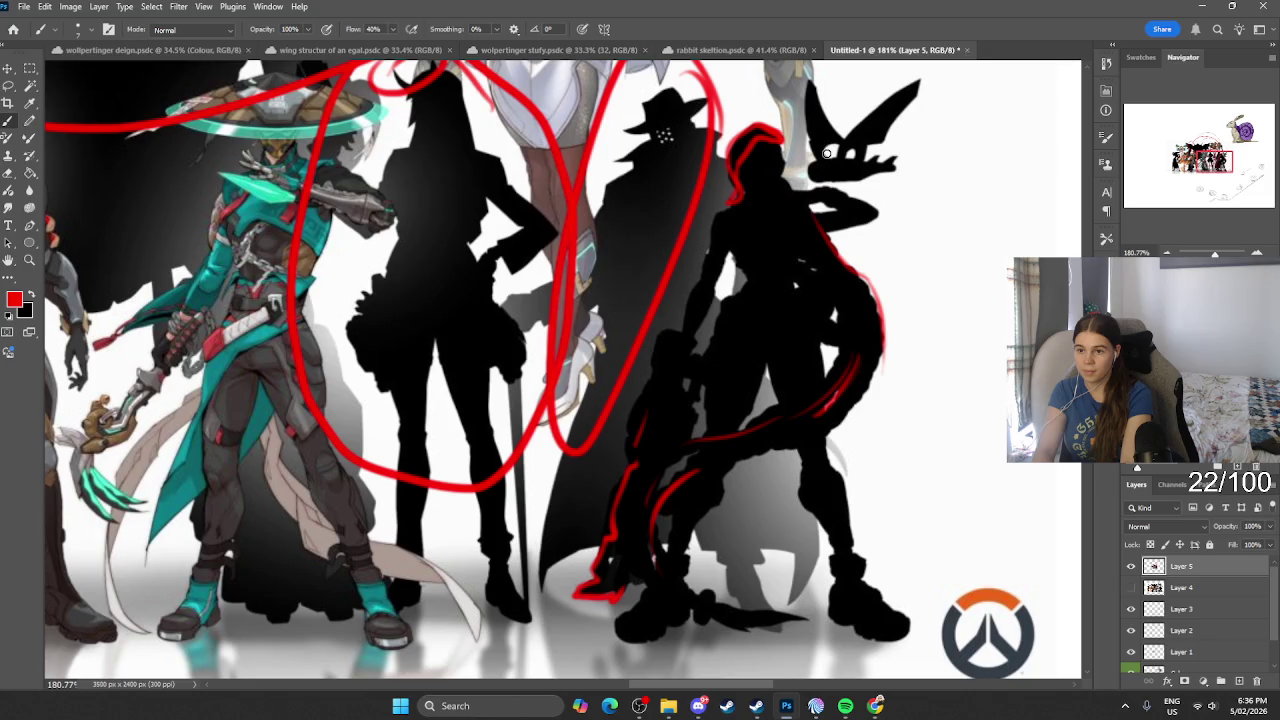
pyautogui.scroll(-2, 884, 180)
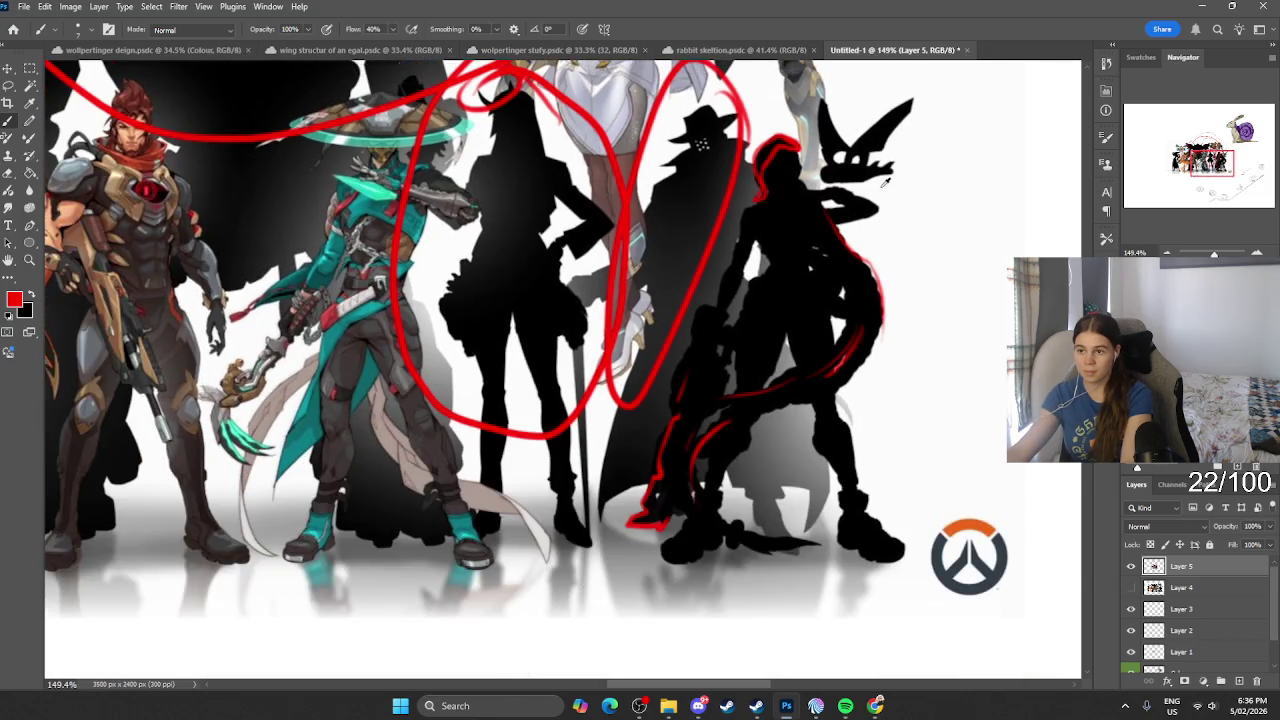
pyautogui.scroll(-1, 884, 180)
pyautogui.scroll(-2, 884, 180)
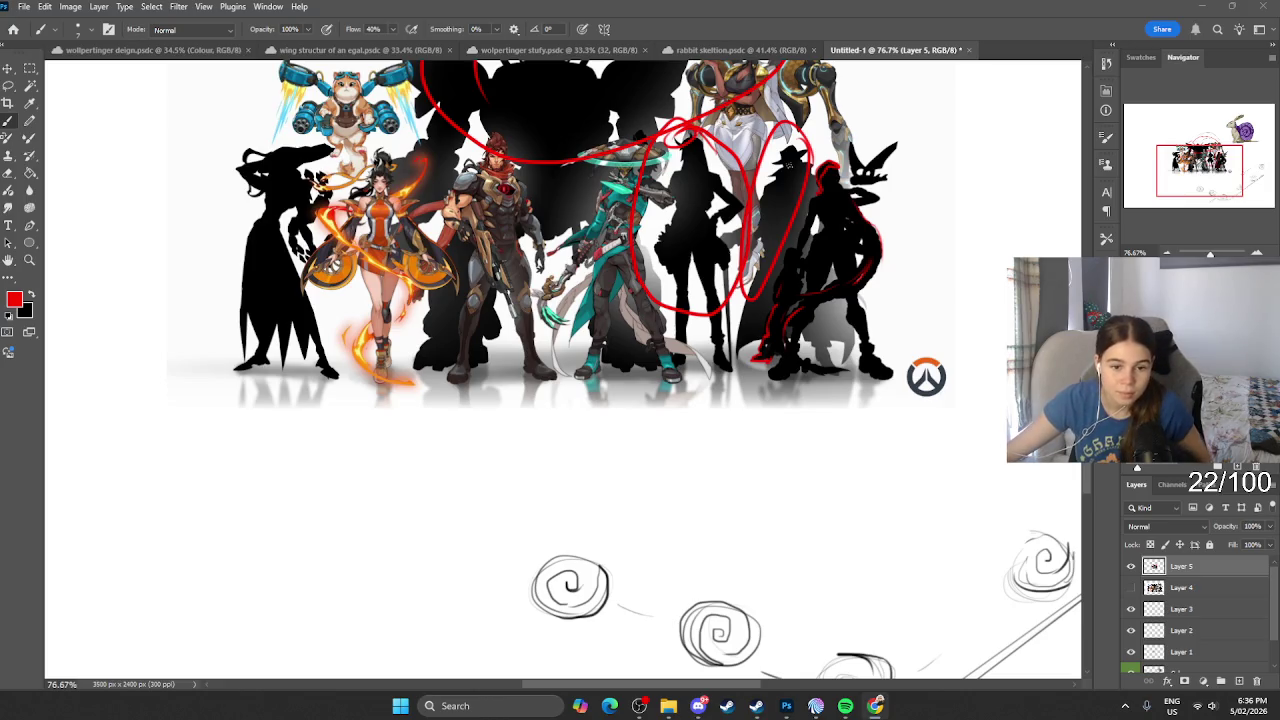
# Step: Paste the Jinx image as Layer 6 and move it just right of the lineup
pyautogui.scroll(2, 645, 262)
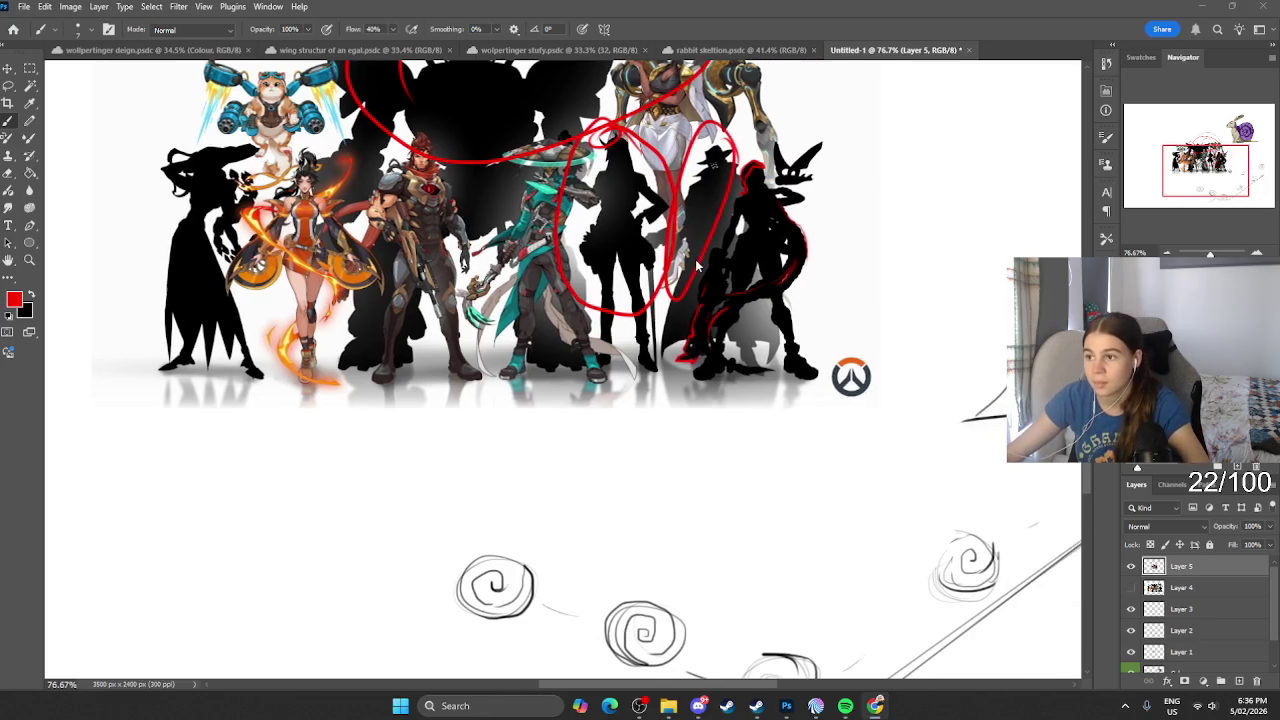
pyautogui.scroll(2, 700, 240)
pyautogui.scroll(1, 760, 210)
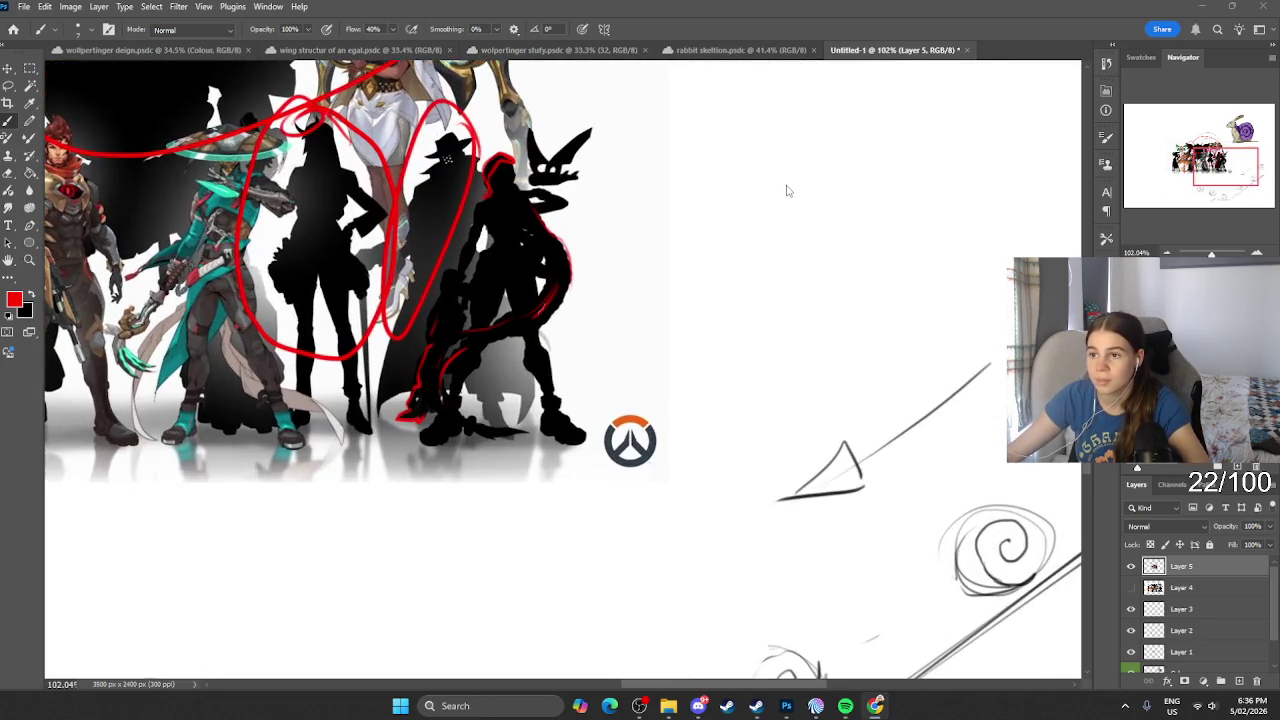
pyautogui.click(9, 70)
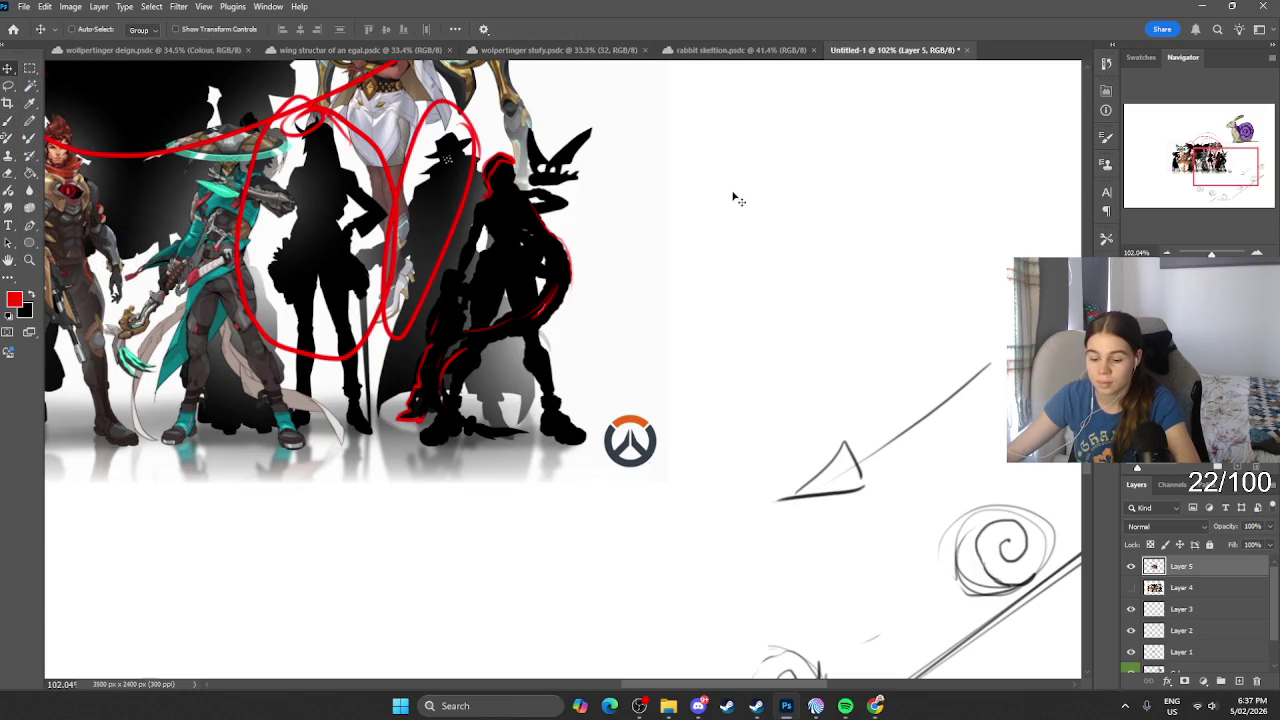
pyautogui.hotkey('ctrl', 'v')
pyautogui.hotkey('ctrl', 't')
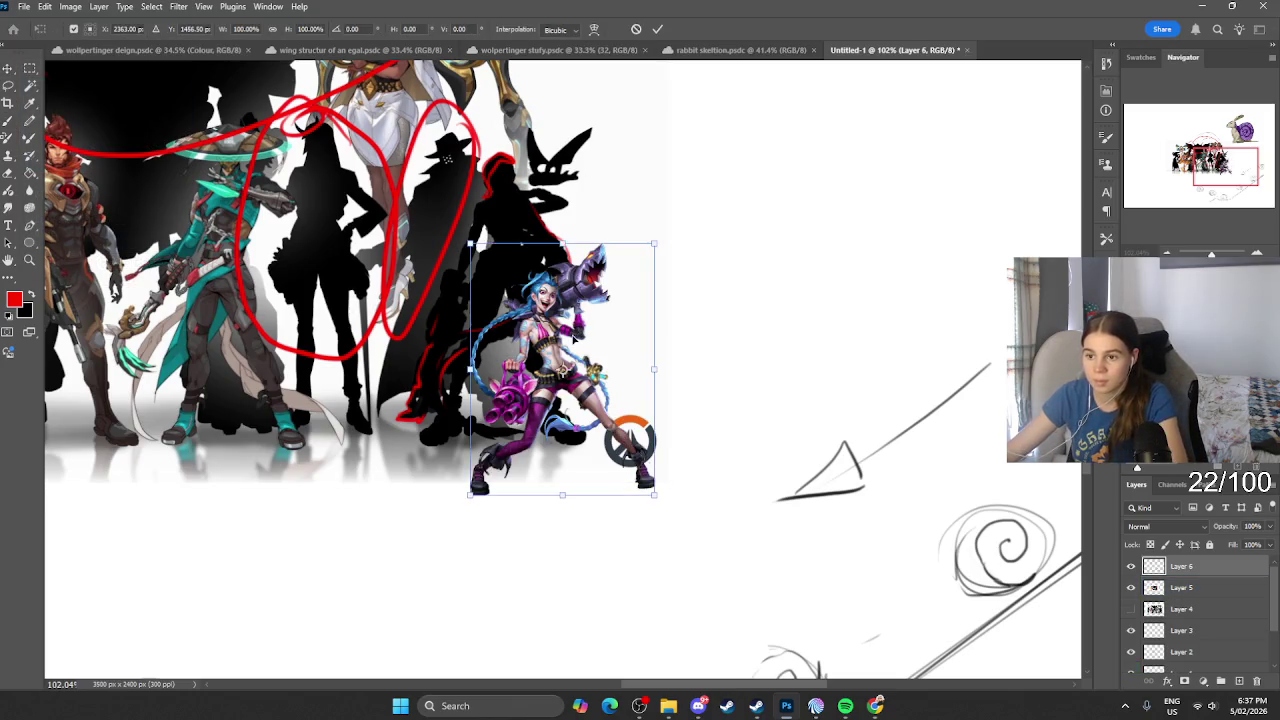
pyautogui.moveTo(559, 364); pyautogui.dragTo(697, 272)
pyautogui.press('Return')
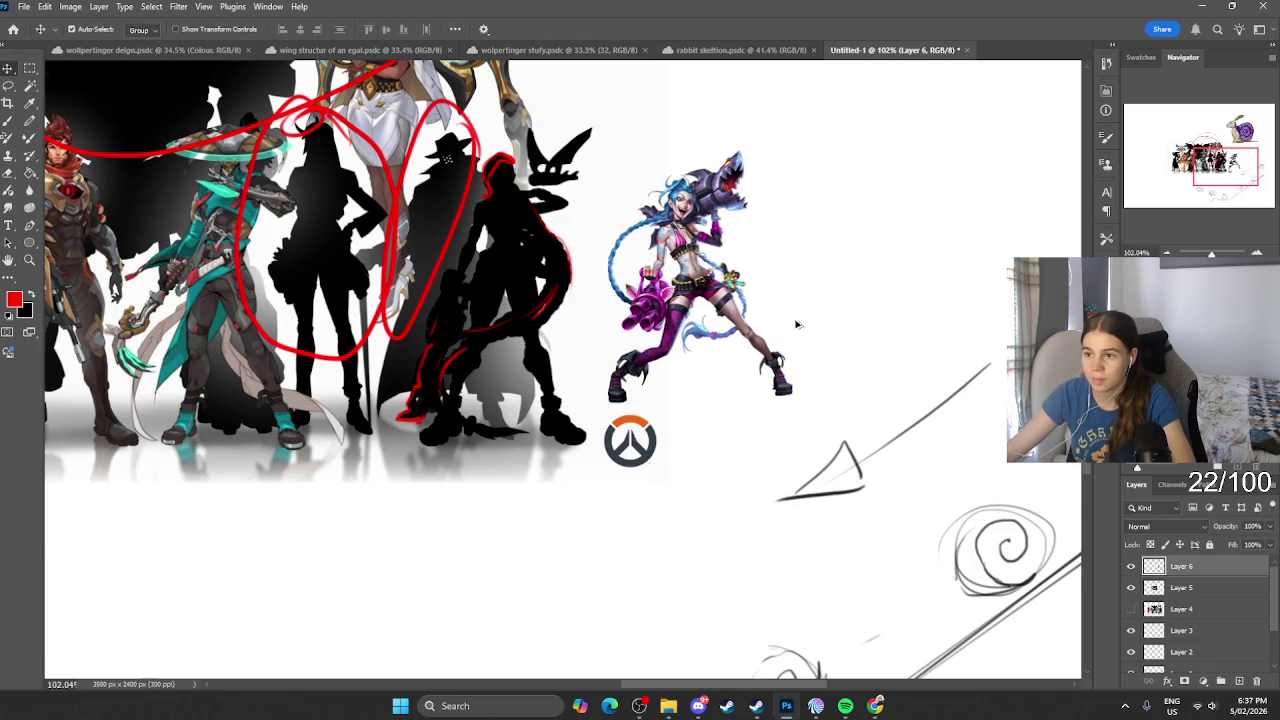
# Step: Switch between the lineup and Jinx layers on the canvas to check placement
pyautogui.scroll(5, 629, 250)
pyautogui.click(540, 323)
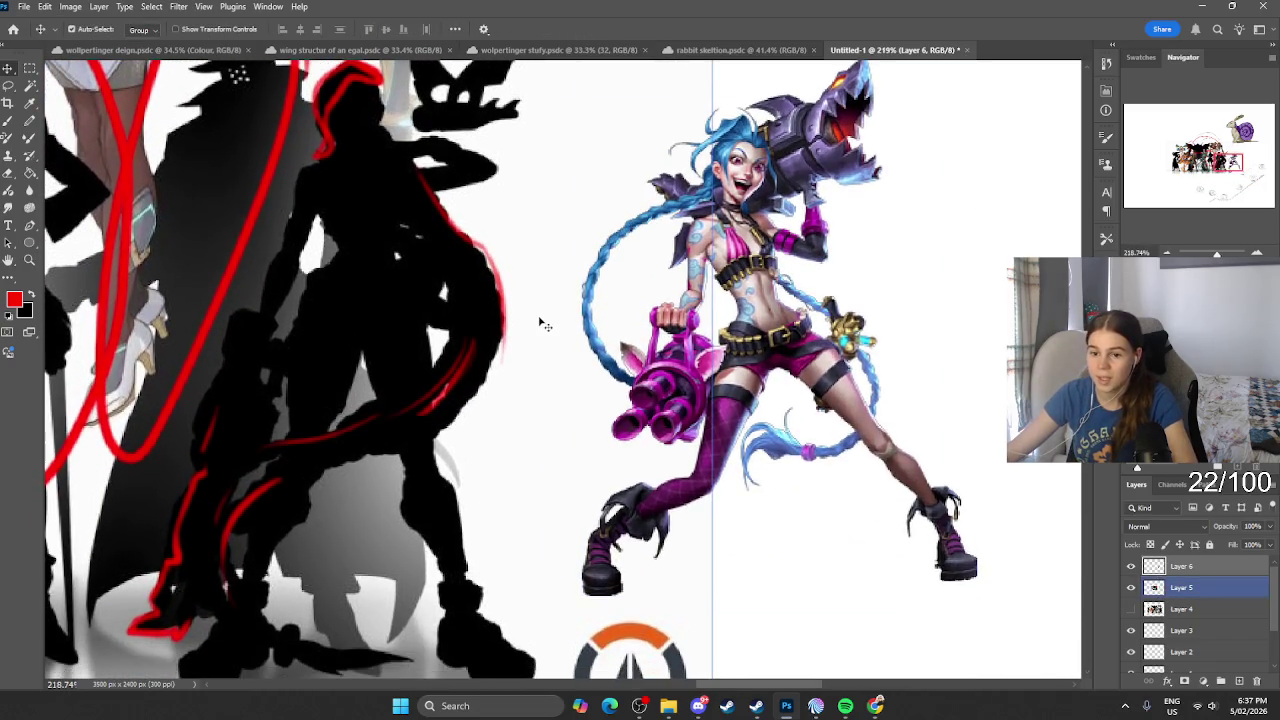
pyautogui.click(185, 303)
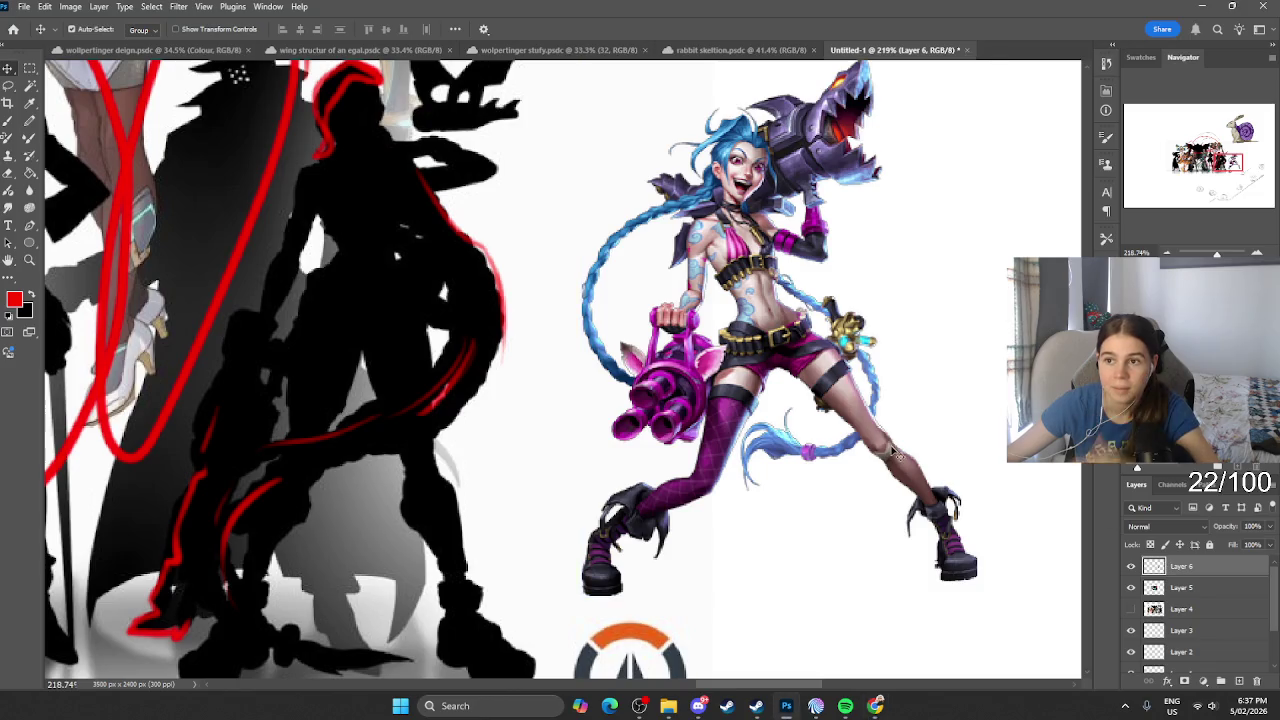
pyautogui.click(578, 196)
pyautogui.scroll(1, 577, 192)
pyautogui.click(629, 245)
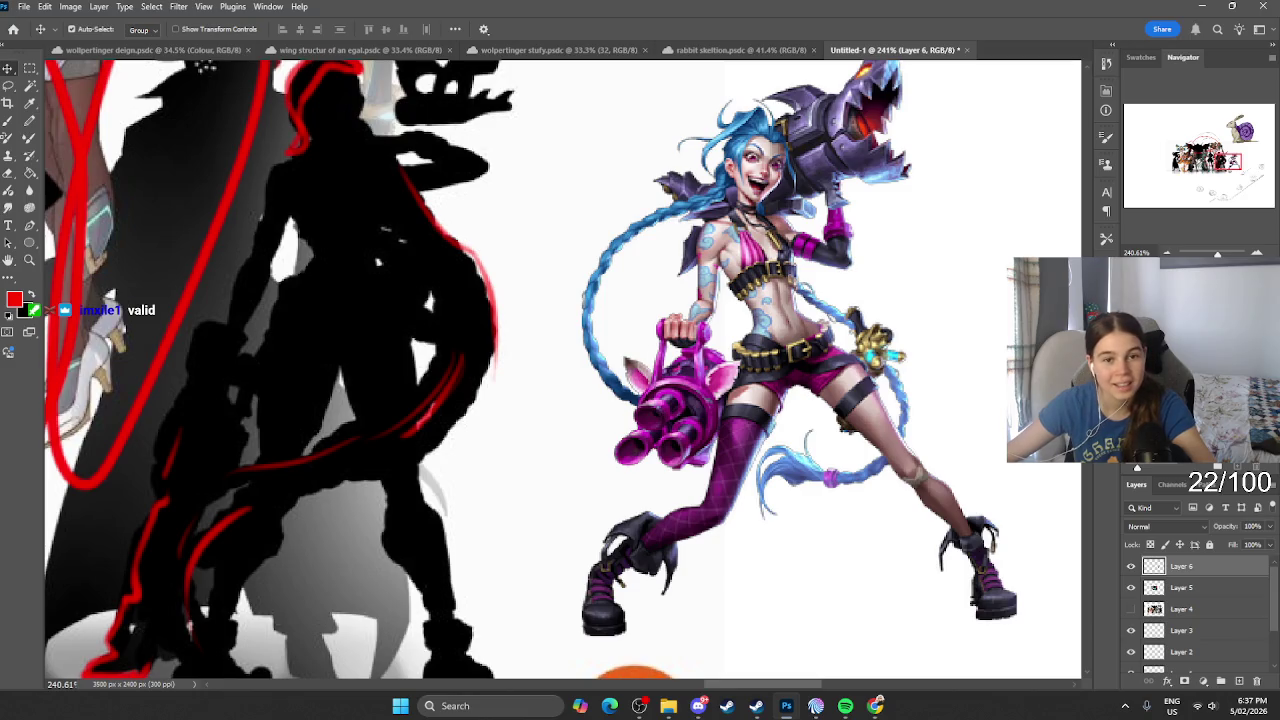
pyautogui.scroll(-2, 204, 66)
pyautogui.scroll(-3, 204, 66)
pyautogui.scroll(-2, 204, 66)
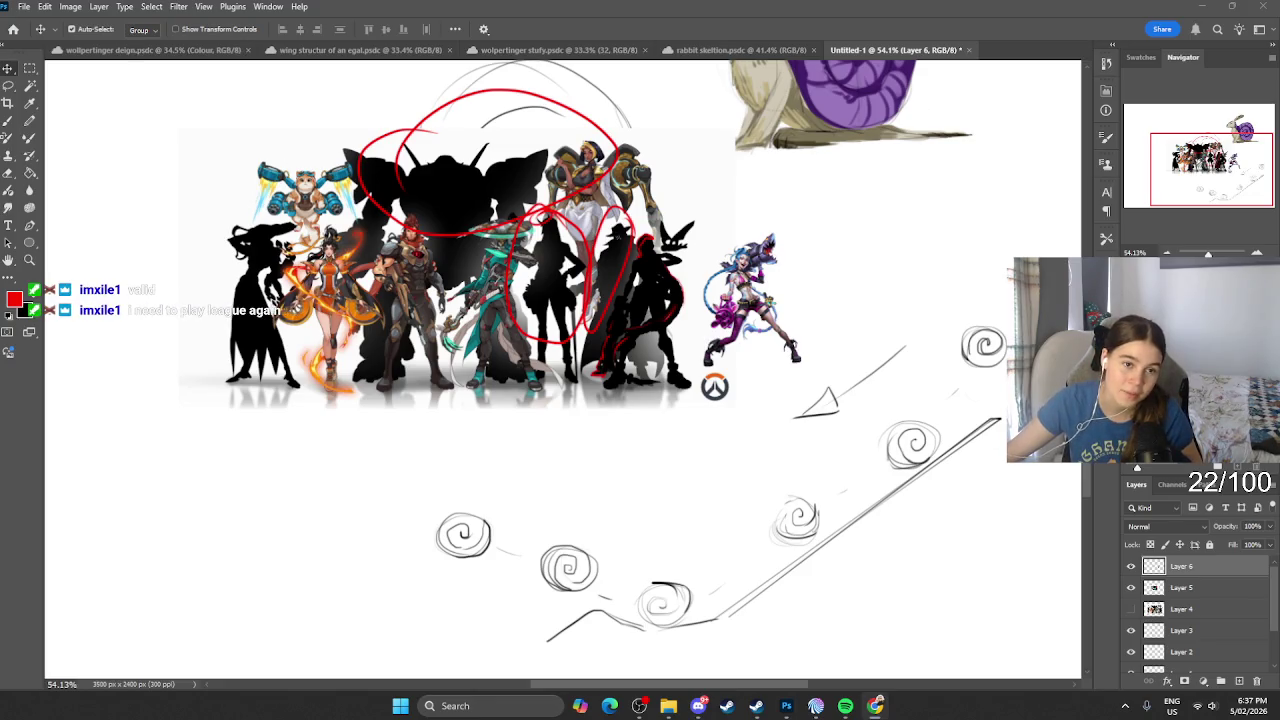
# Step: Delete the lineup and Jinx layers, then select the snail sketch and purple snail rabbit
pyautogui.click(437, 214)
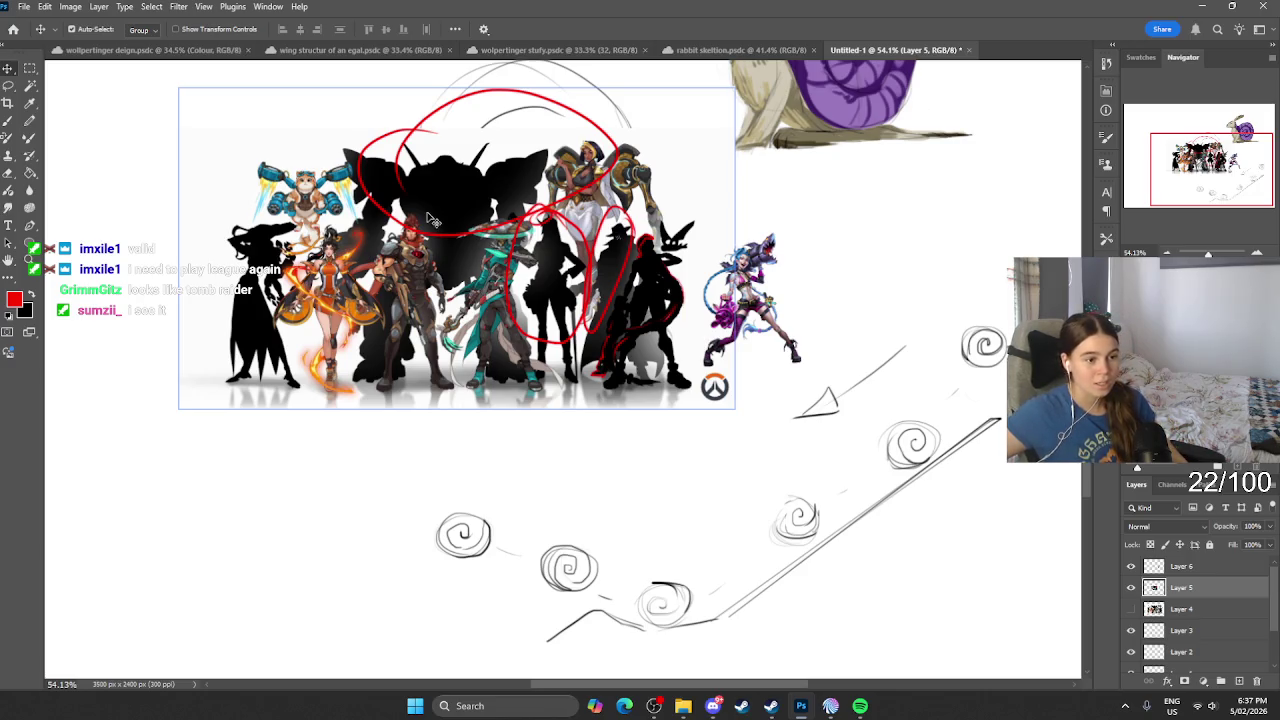
pyautogui.press('Delete')
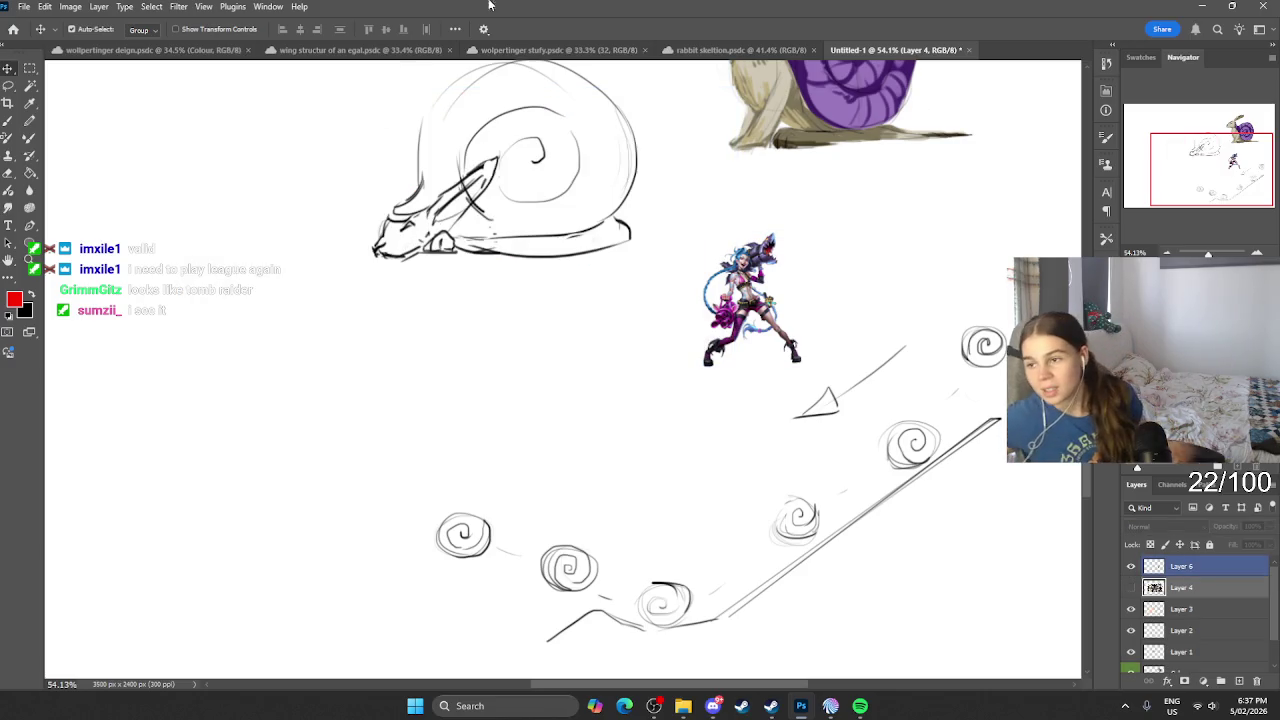
pyautogui.press('Delete')
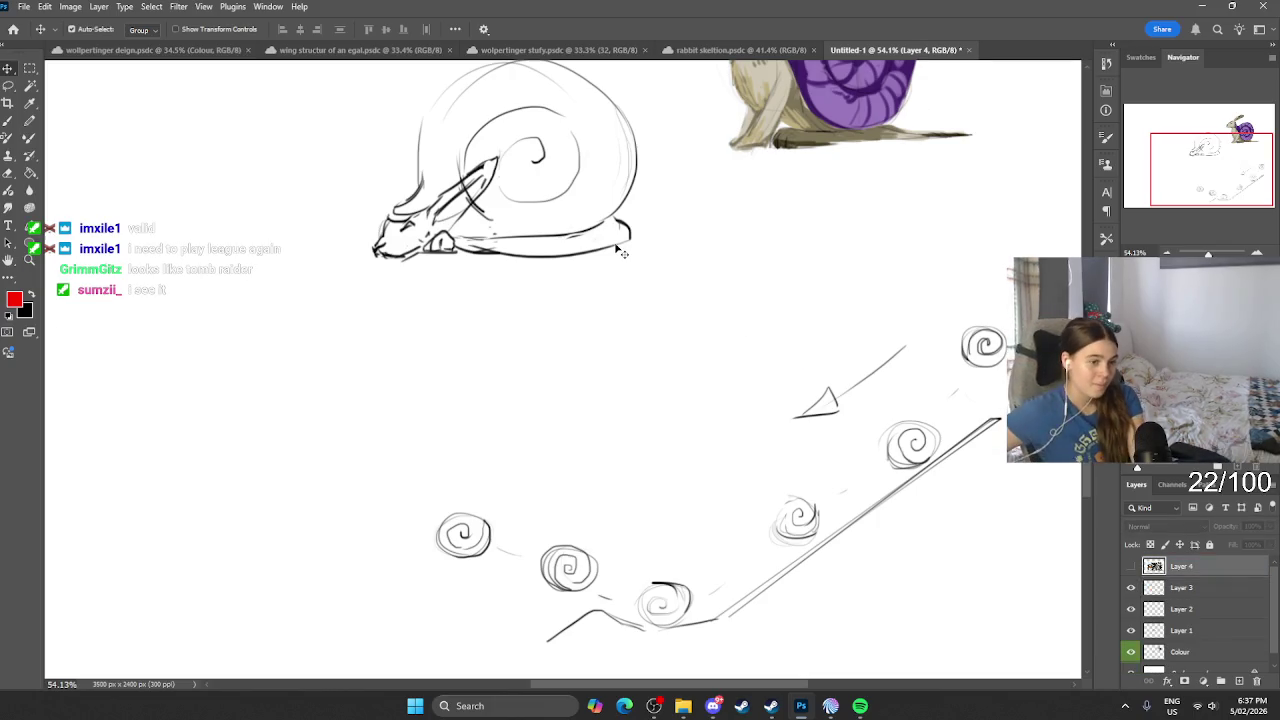
pyautogui.click(620, 252)
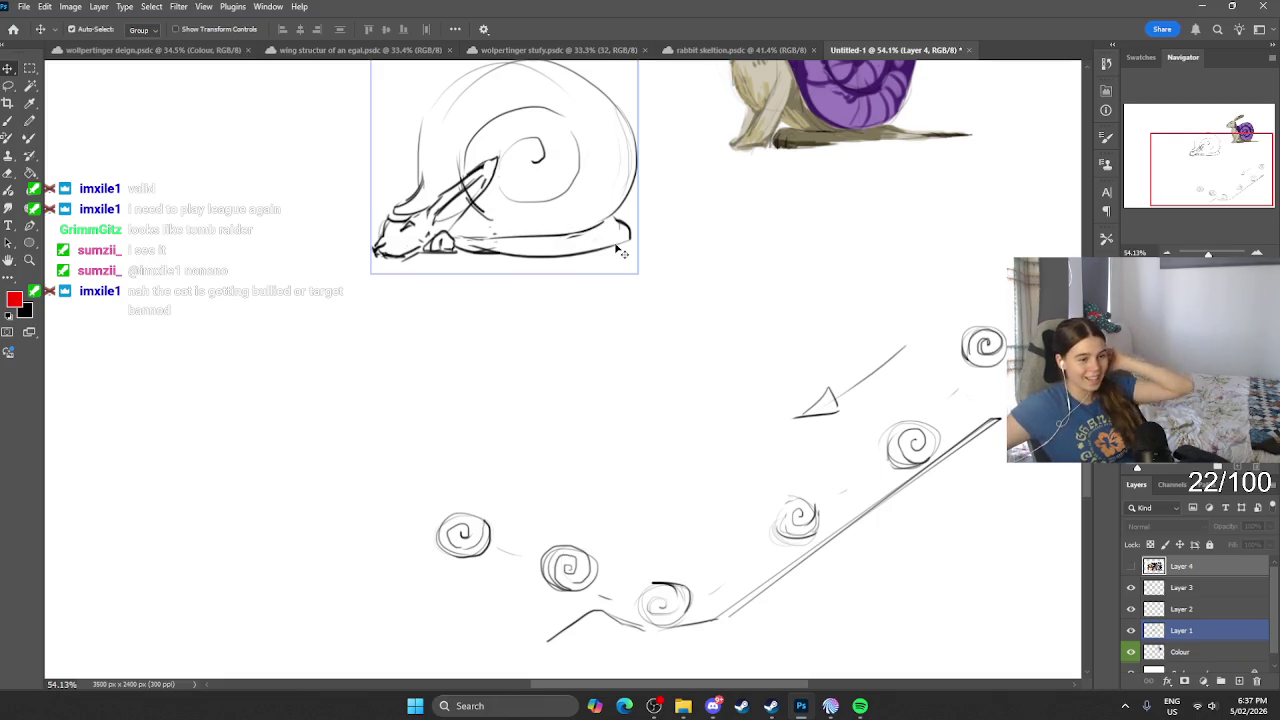
pyautogui.click(788, 170)
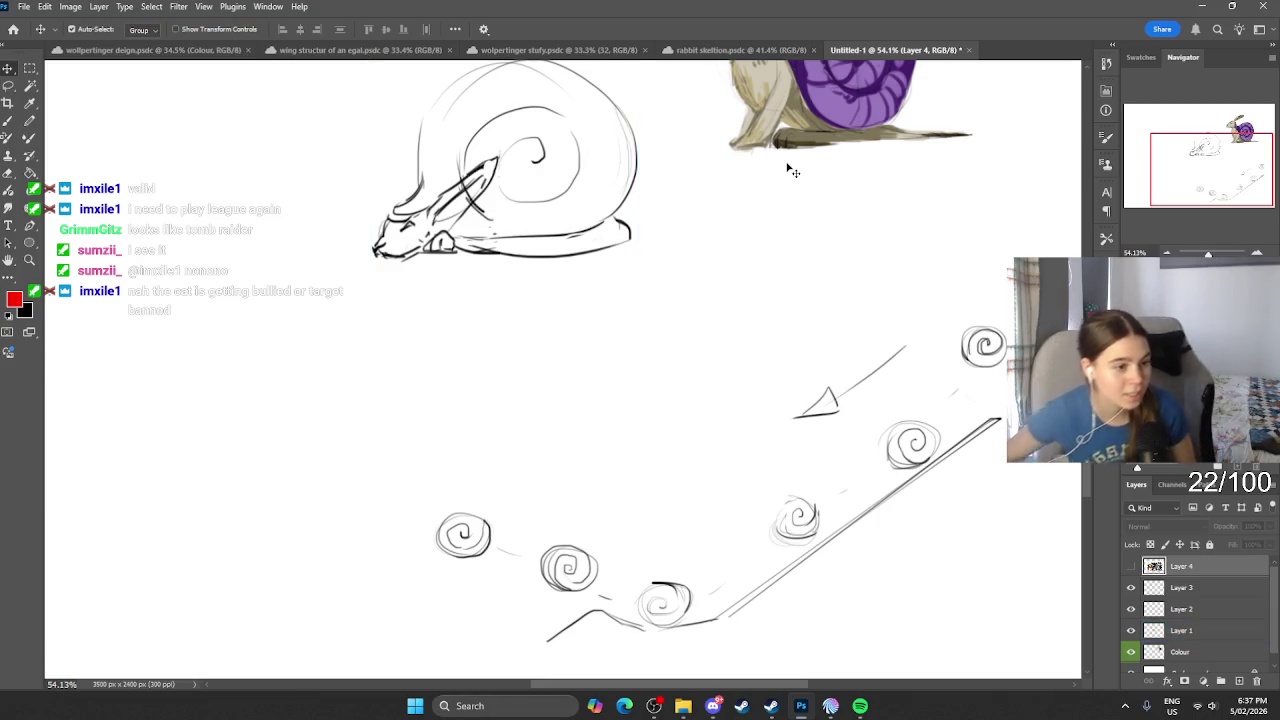
pyautogui.click(833, 145)
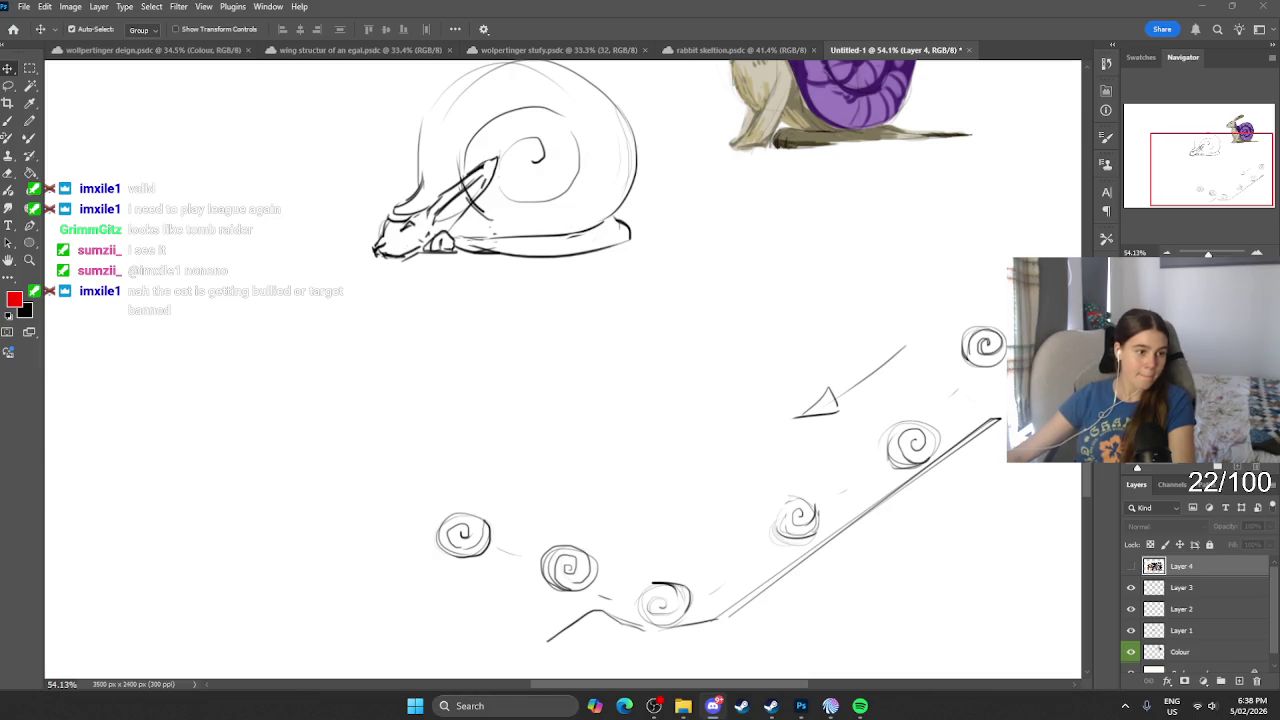
# Step: Open Save As, clear the name and cancel, then switch to the rabbit skeltion.psdc document
pyautogui.scroll(-3, 560, 307)
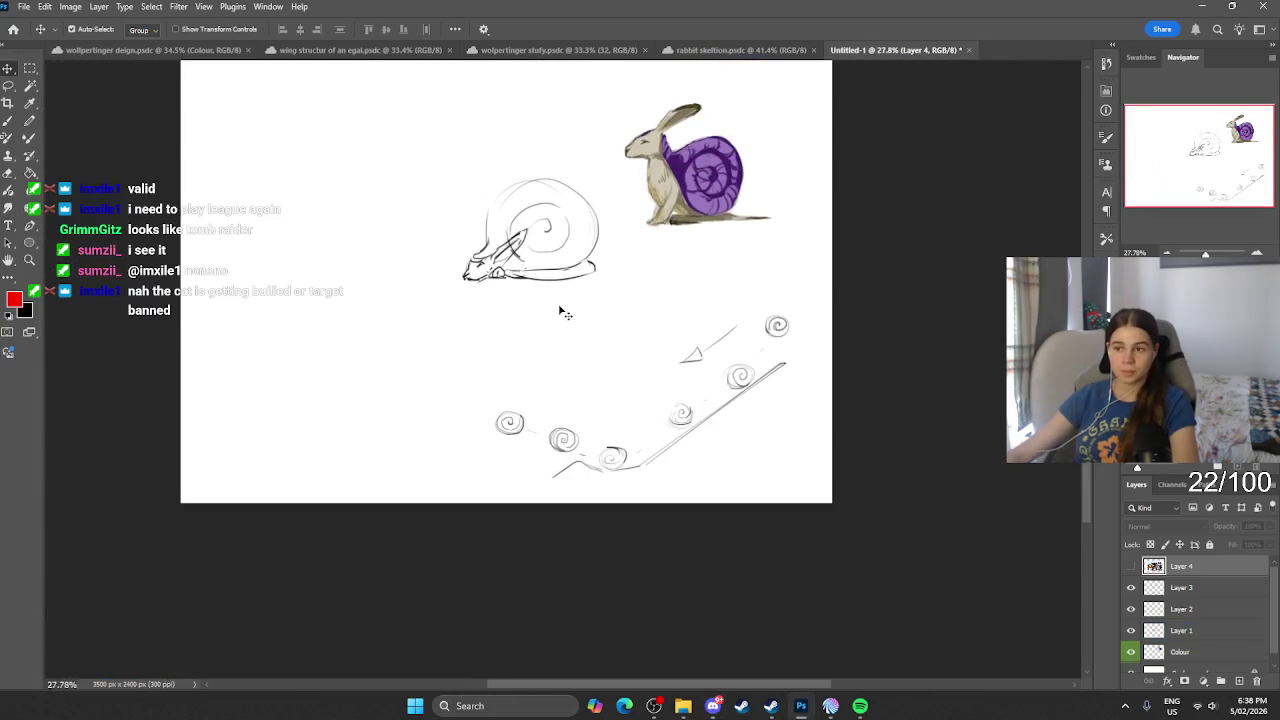
pyautogui.scroll(1, 563, 309)
pyautogui.scroll(-1, 551, 303)
pyautogui.scroll(2, 575, 292)
pyautogui.scroll(-1, 583, 287)
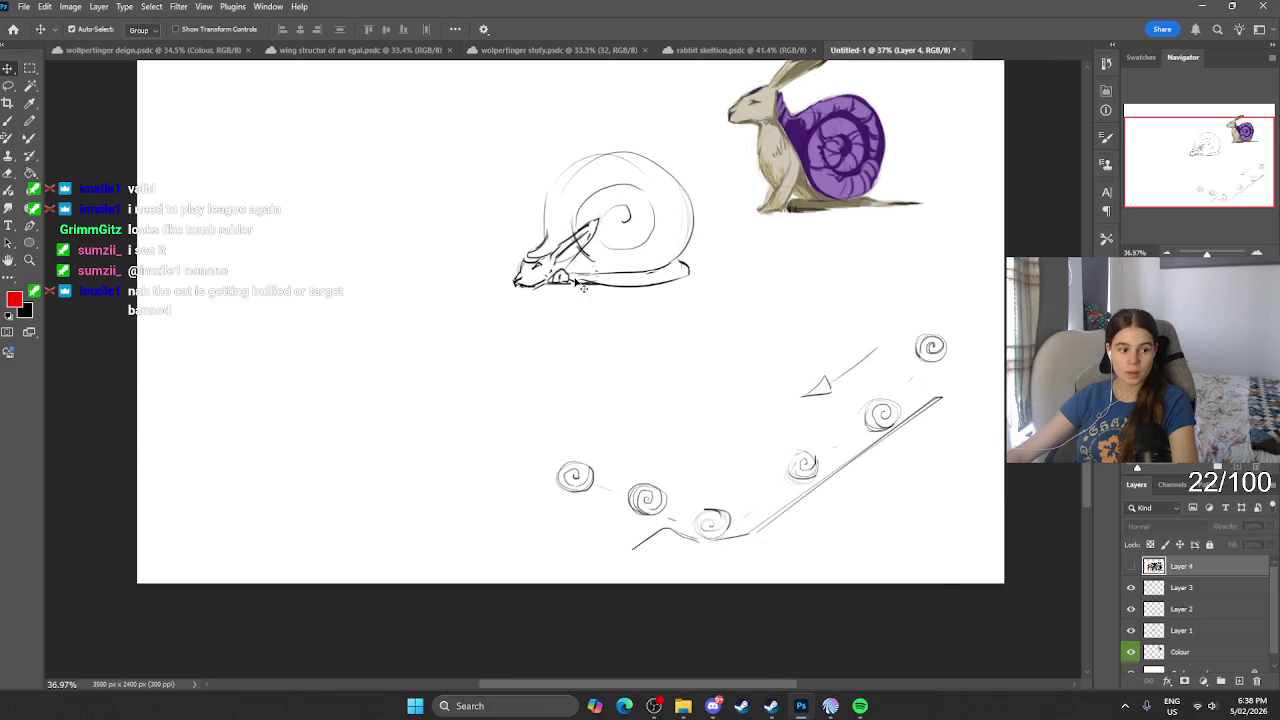
pyautogui.click(24, 7)
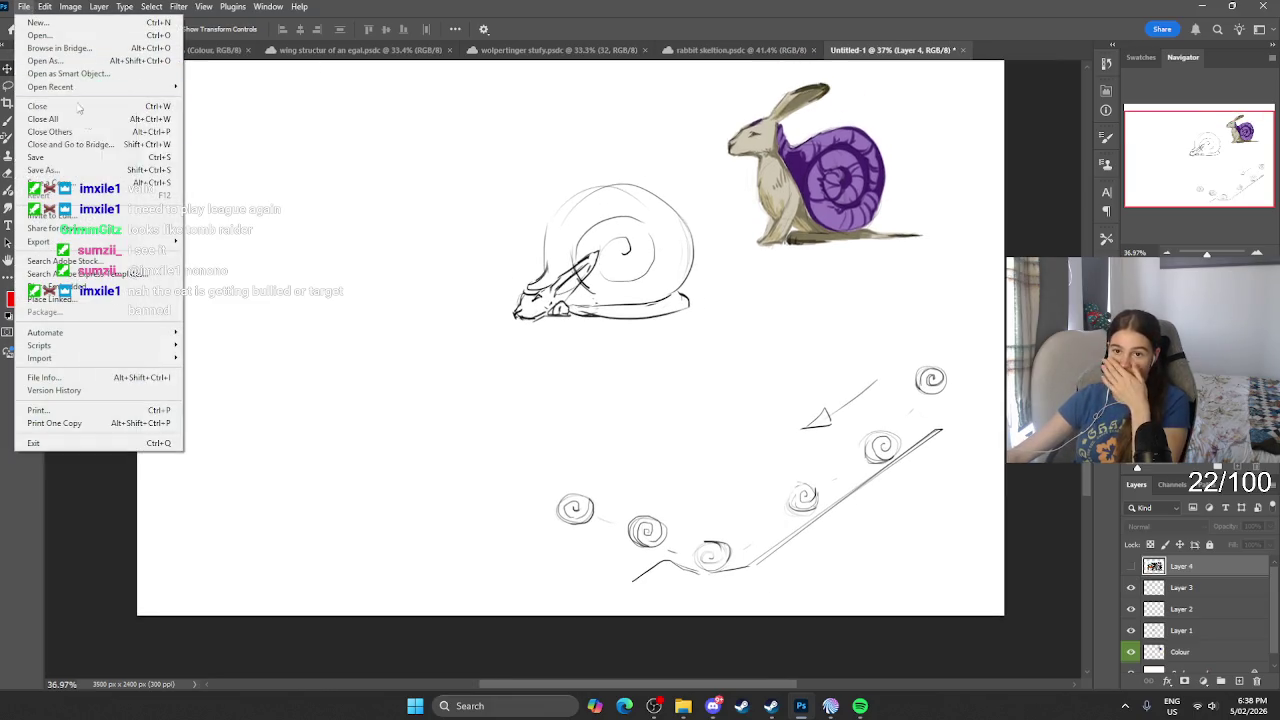
pyautogui.click(60, 160)
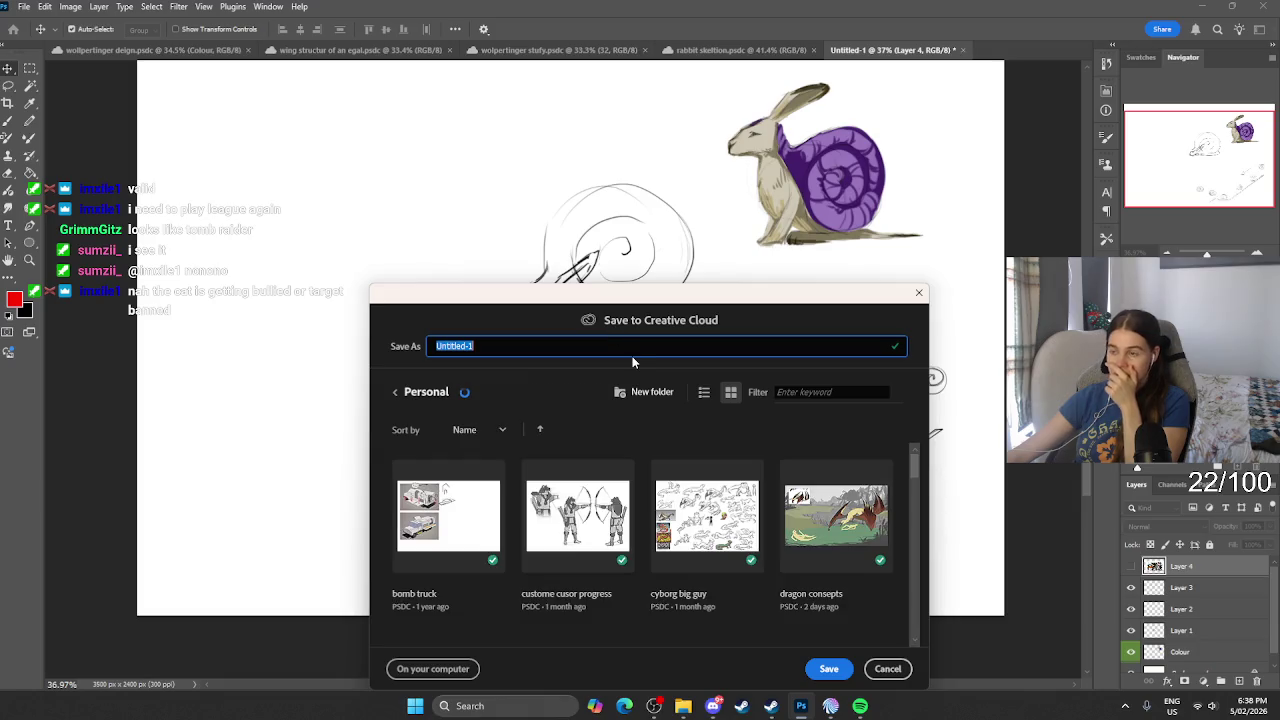
pyautogui.press('BackSpace')
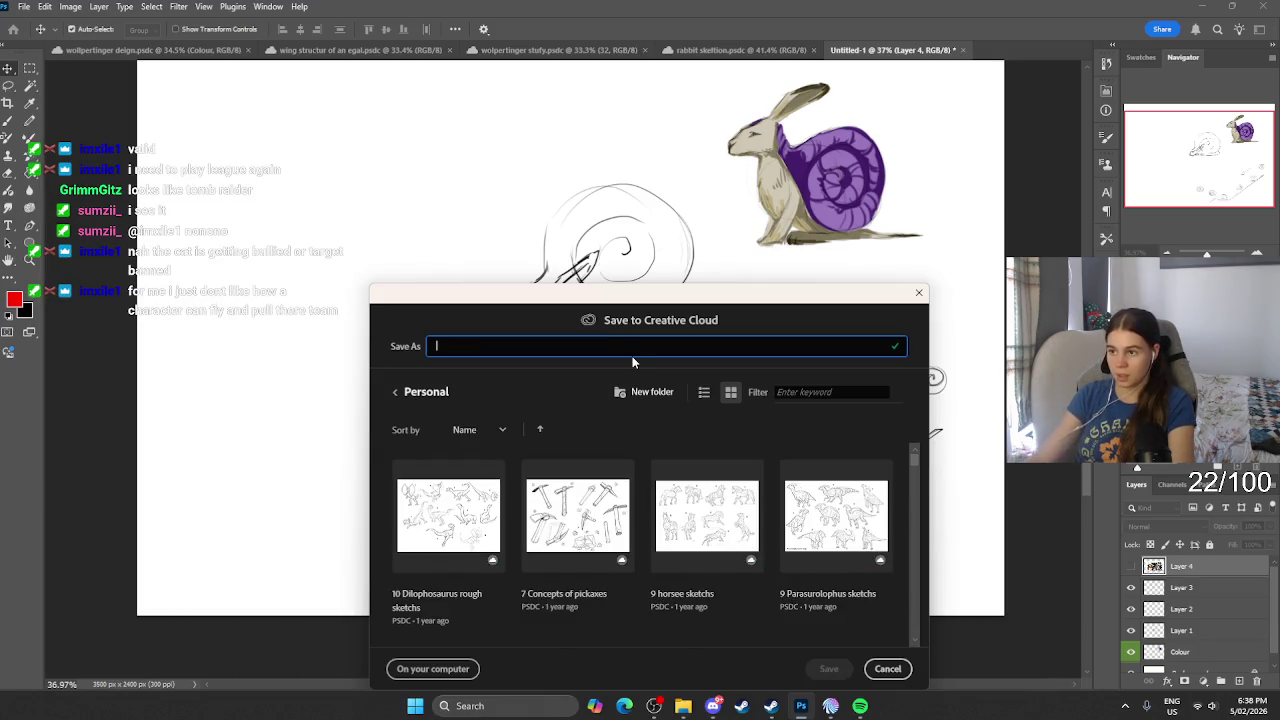
pyautogui.click(918, 292)
pyautogui.click(740, 50)
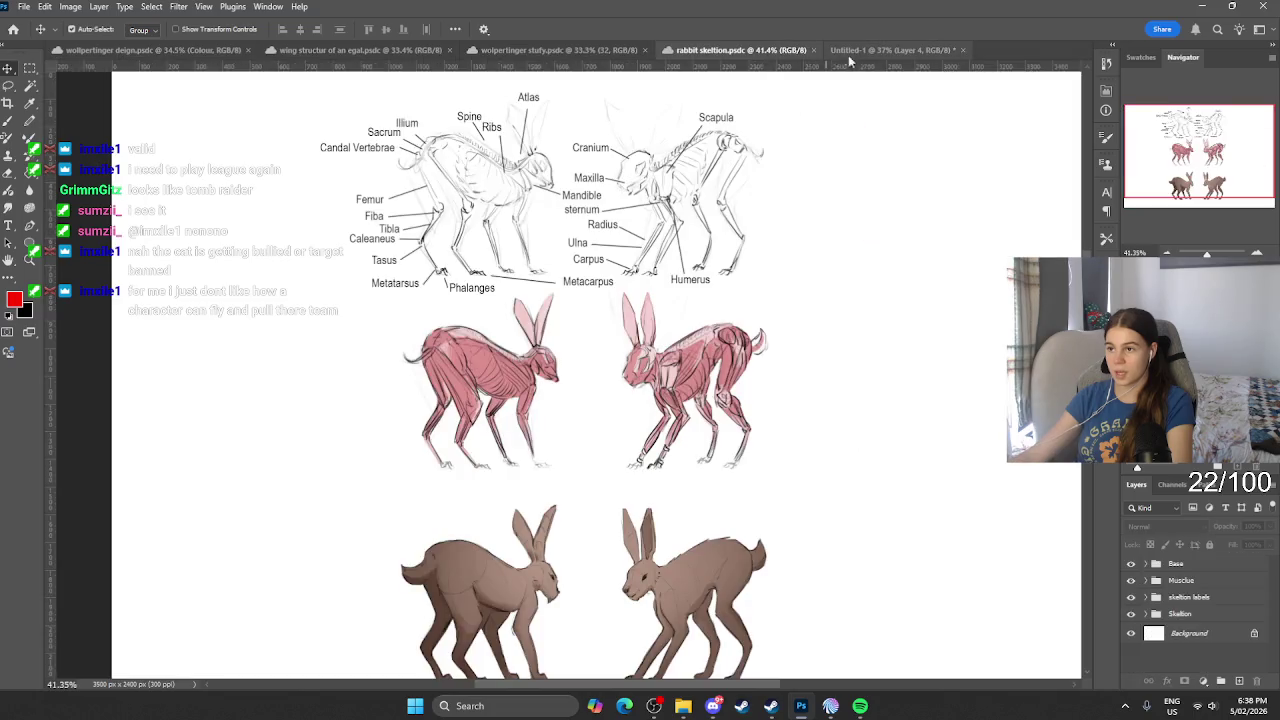
# Step: Move through the wolpertinger stufy and wing structure tabs to wolpertinger deign.psdc
pyautogui.click(485, 50)
pyautogui.click(300, 50)
pyautogui.click(150, 50)
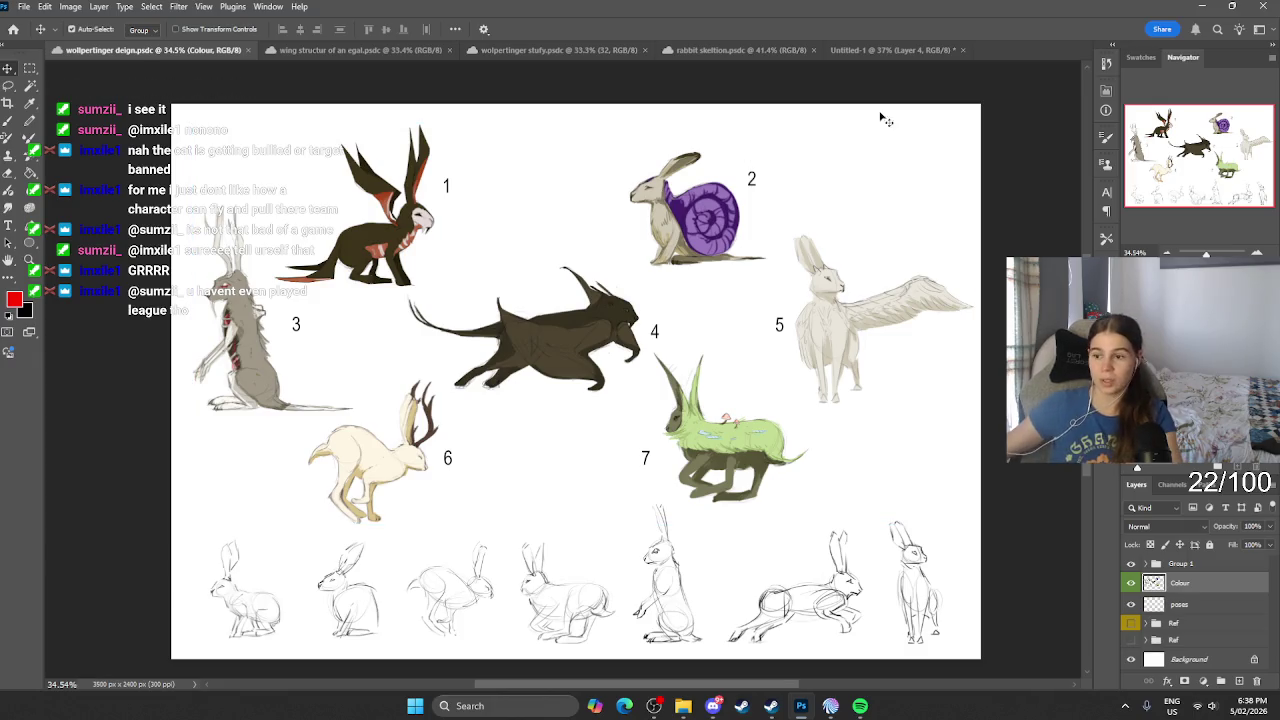
pyautogui.scroll(1, 670, 527)
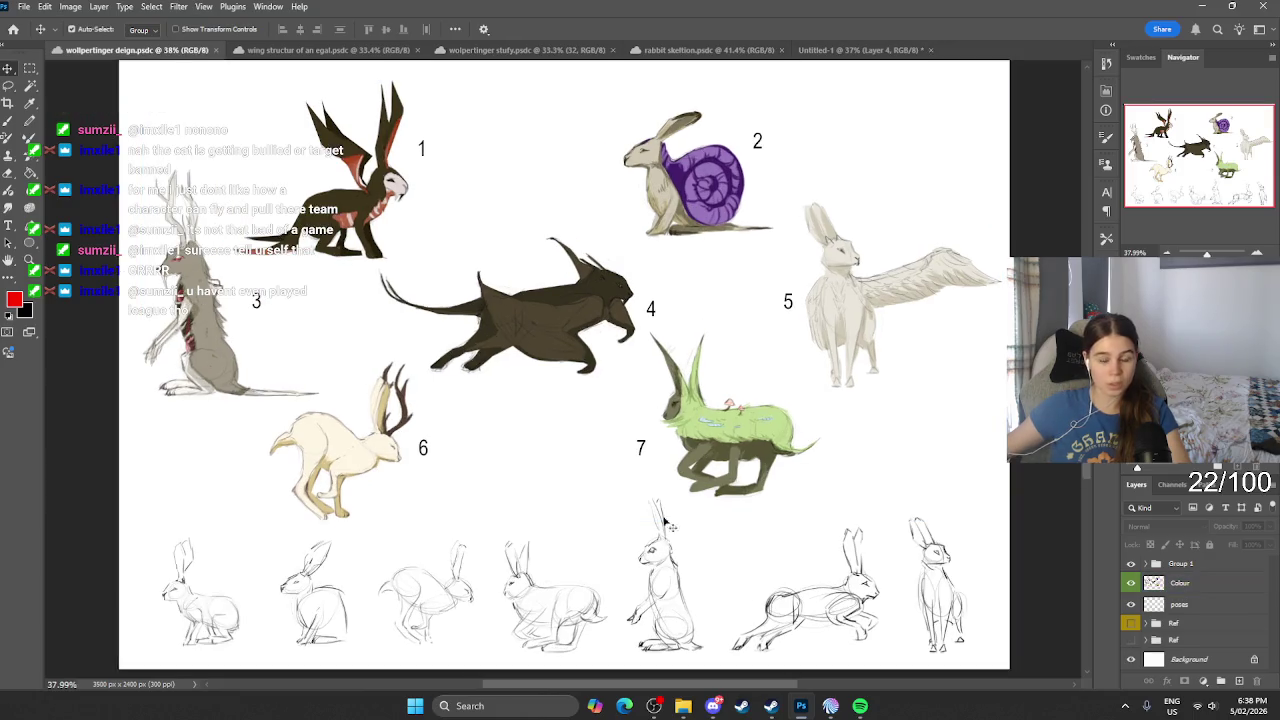
pyautogui.click(521, 706)
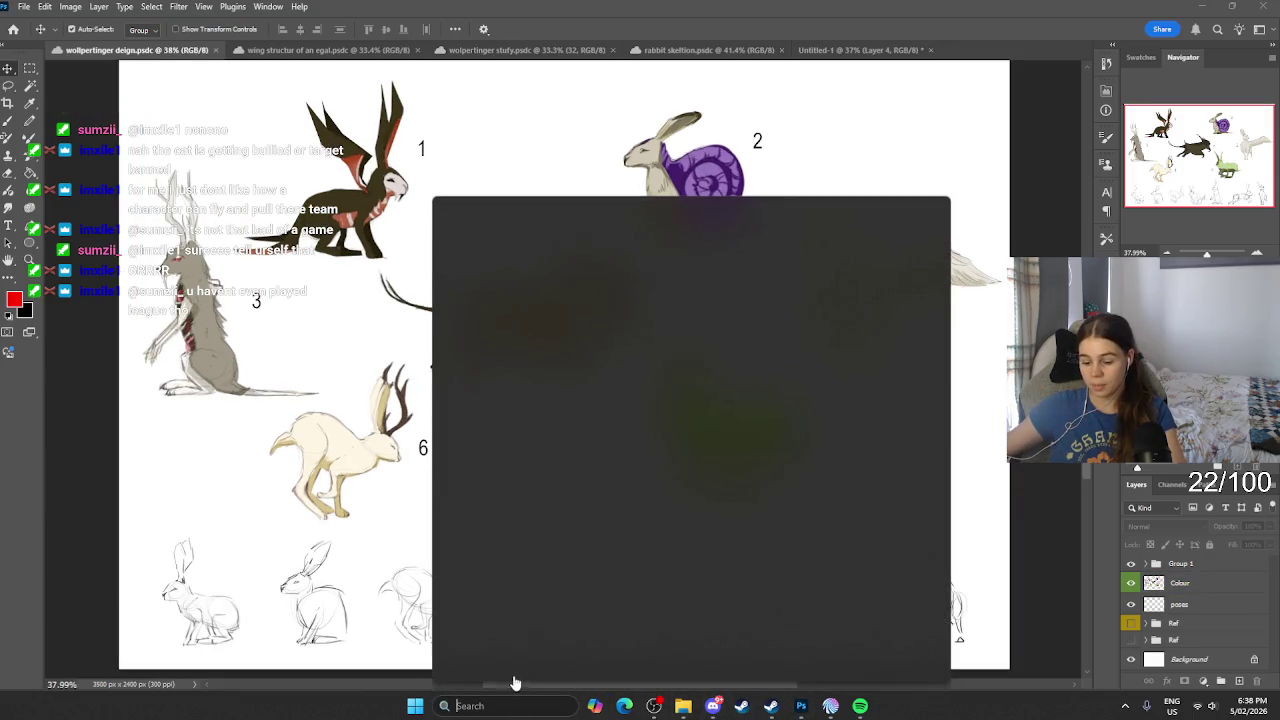
# Step: Launch Chrome via a 'go' search, open the Twitch shortcut and maximize the window
pyautogui.write('go')
pyautogui.press('Return')
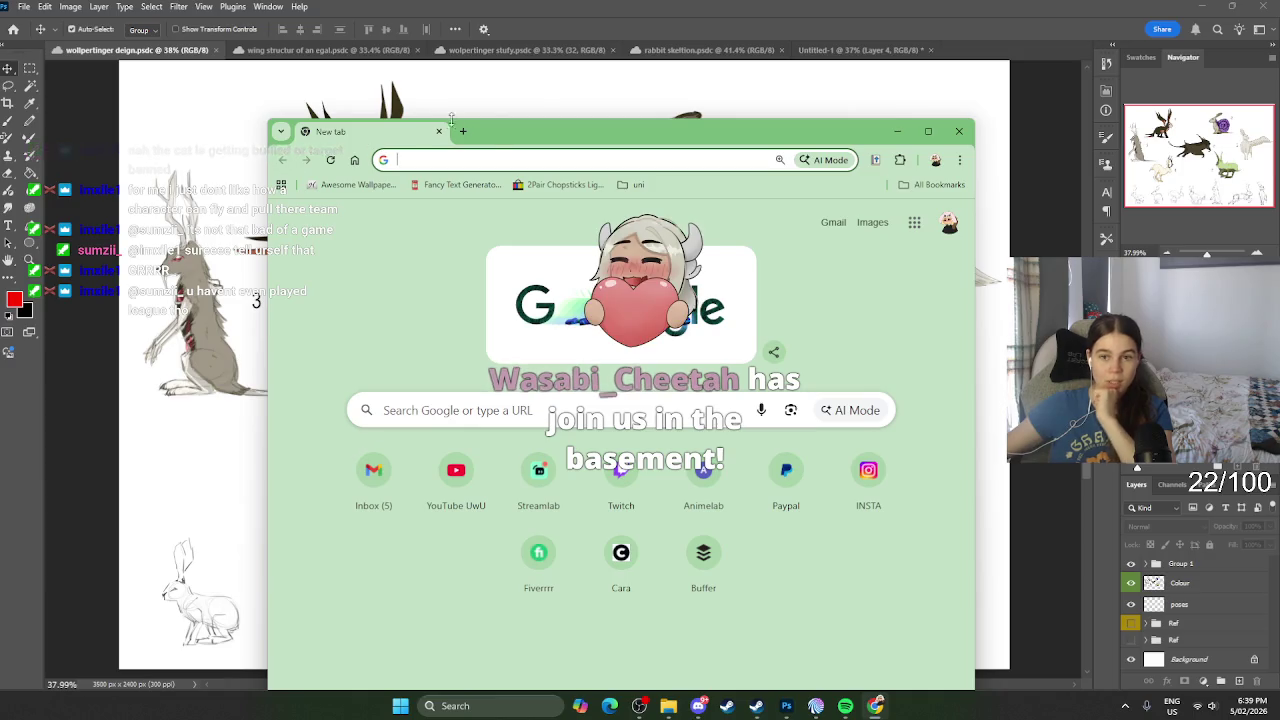
pyautogui.moveTo(489, 142)
pyautogui.mouseDown()
pyautogui.moveTo(537, 440)
pyautogui.moveTo(402, 420)
pyautogui.mouseUp()
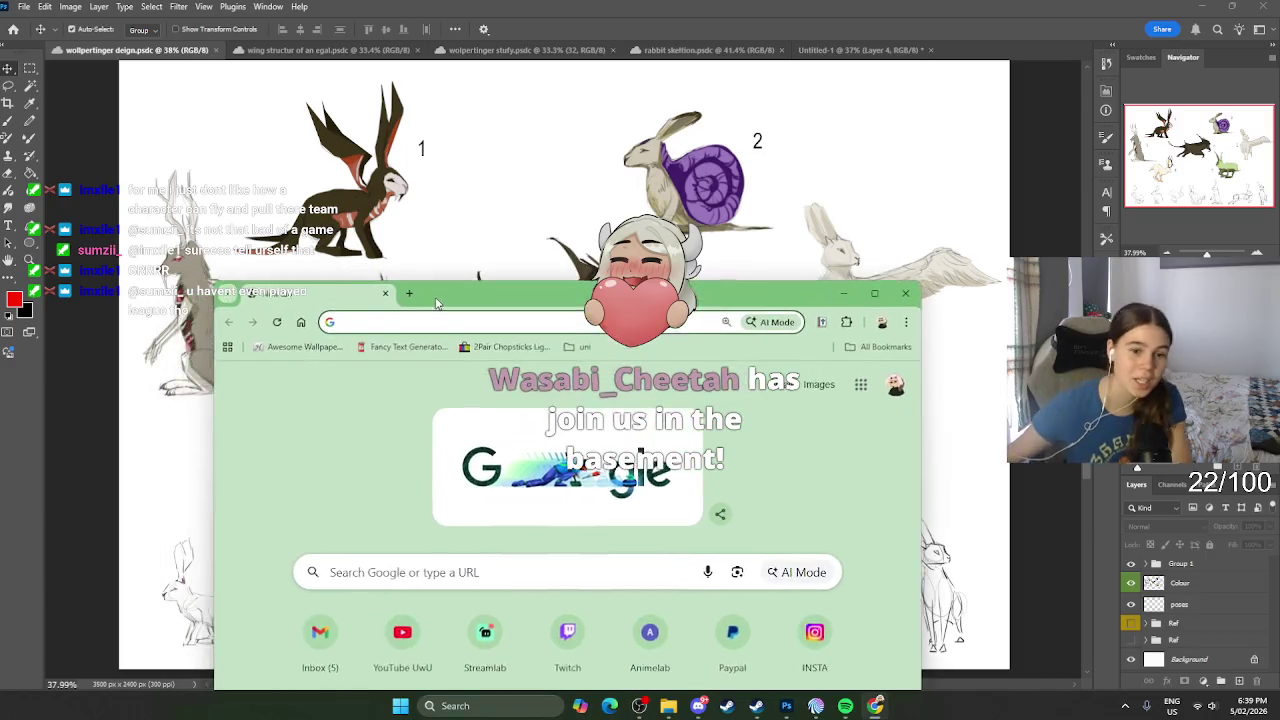
pyautogui.moveTo(402, 420); pyautogui.dragTo(442, 184)
pyautogui.click(546, 559)
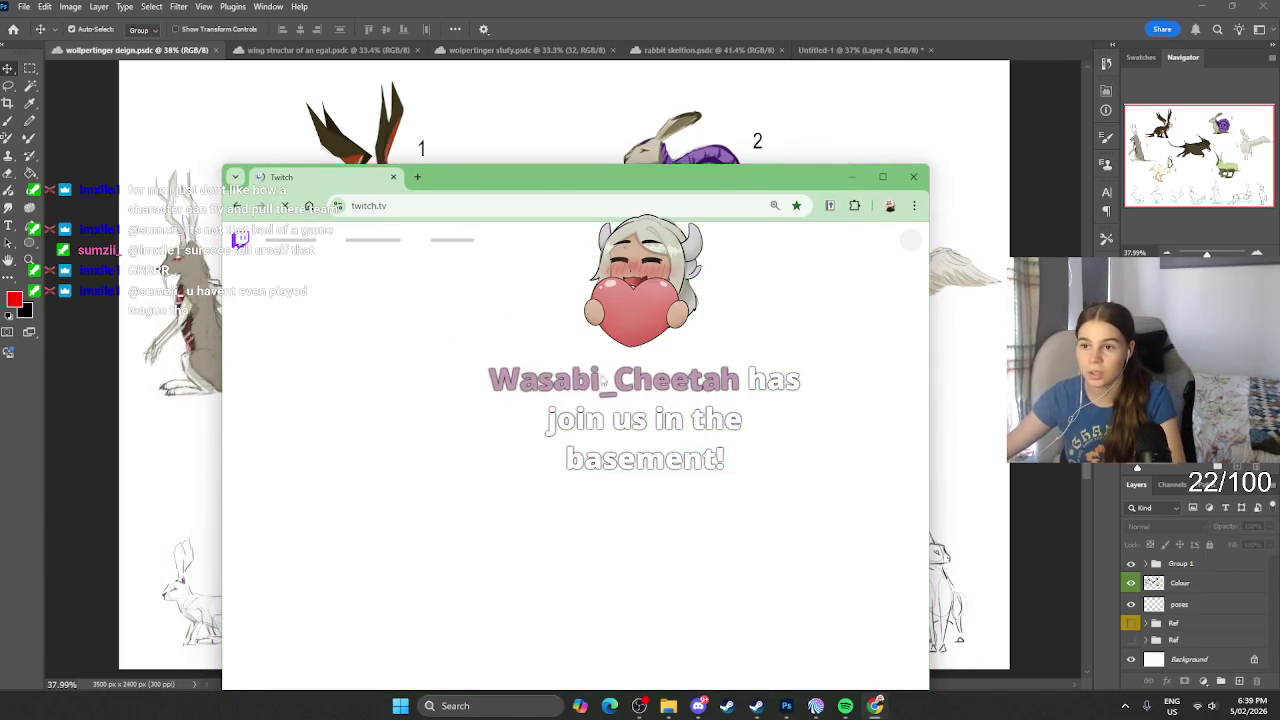
pyautogui.click(882, 177)
pyautogui.click(572, 76)
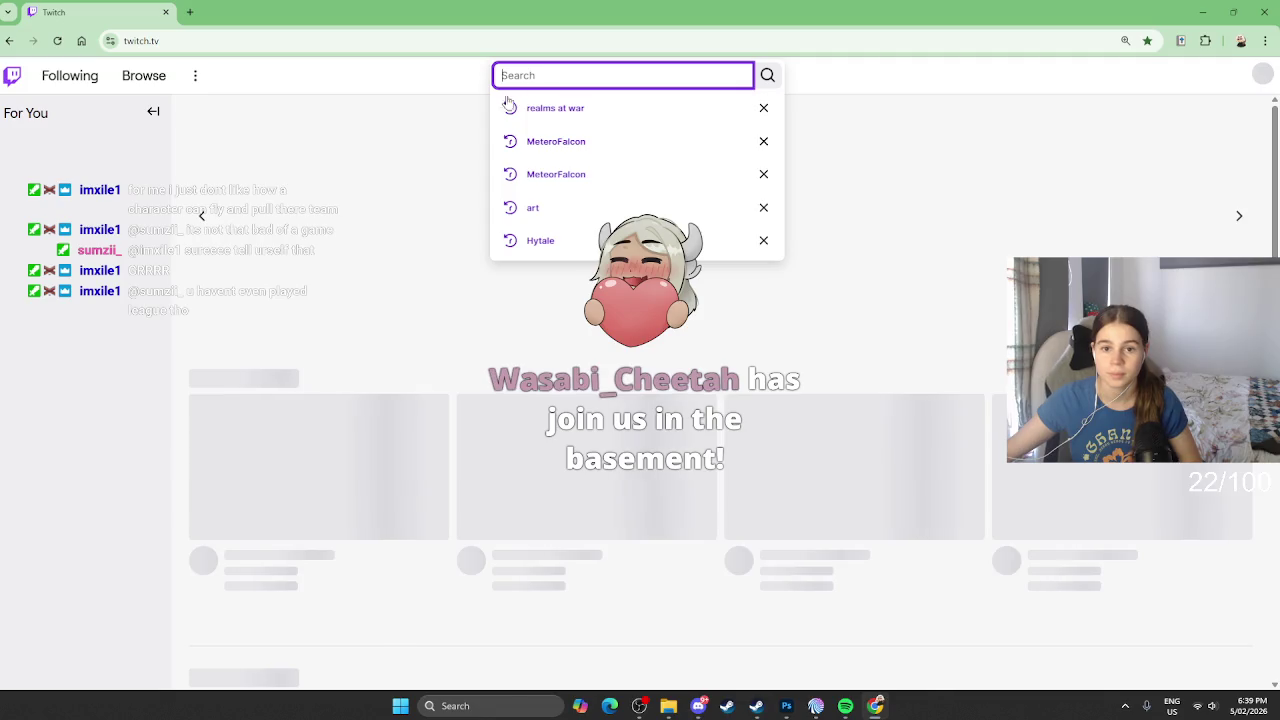
# Step: Search 'softwa', open Software and Game Development, and scroll down its live channels
pyautogui.write('soft')
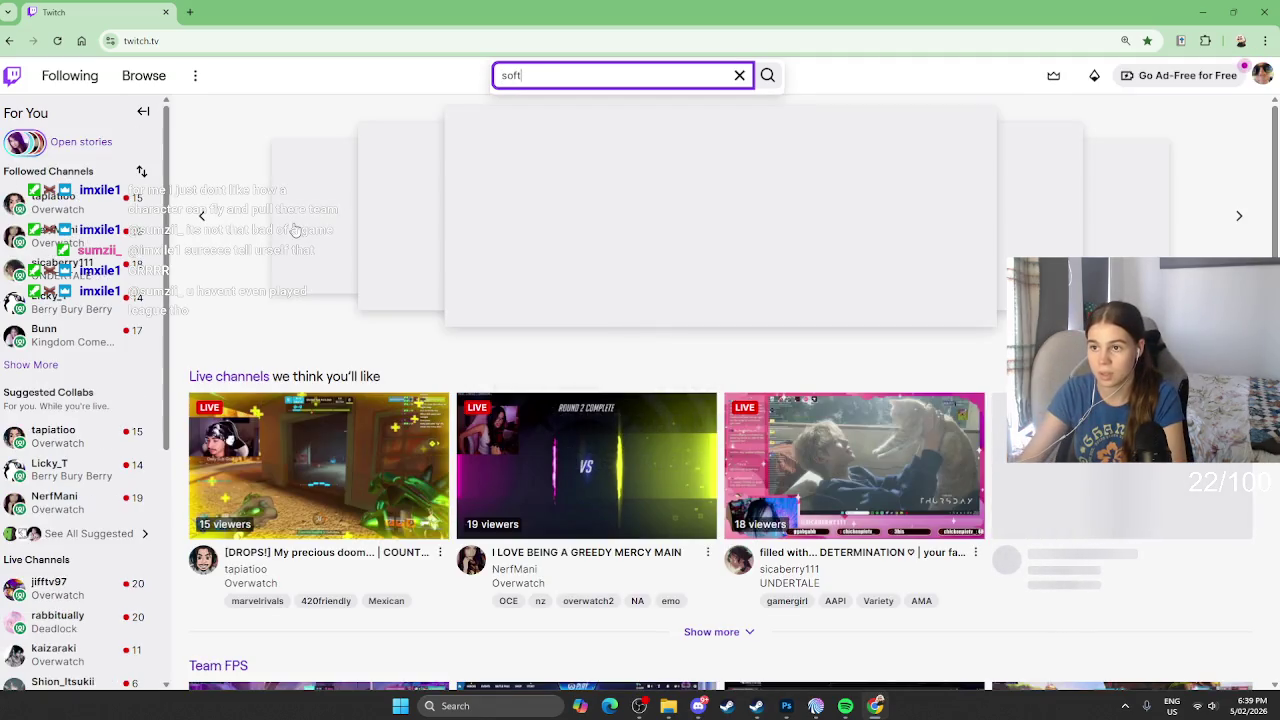
pyautogui.write('wa')
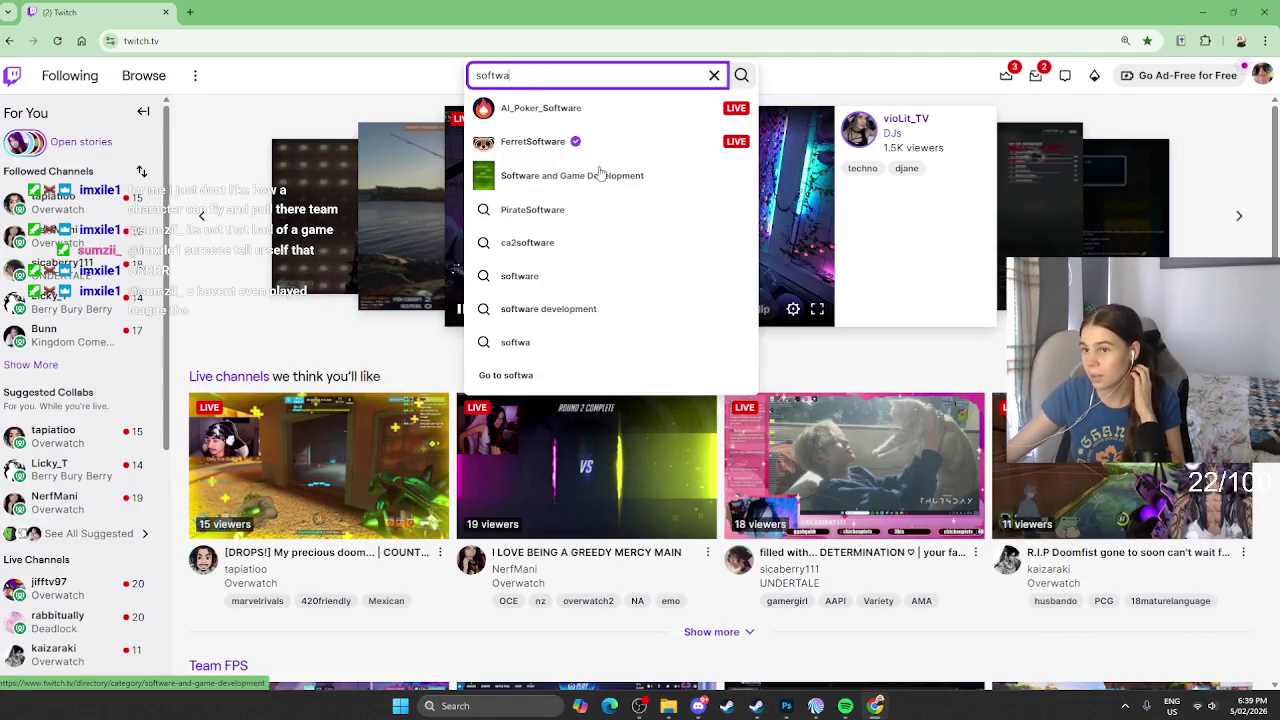
pyautogui.click(590, 176)
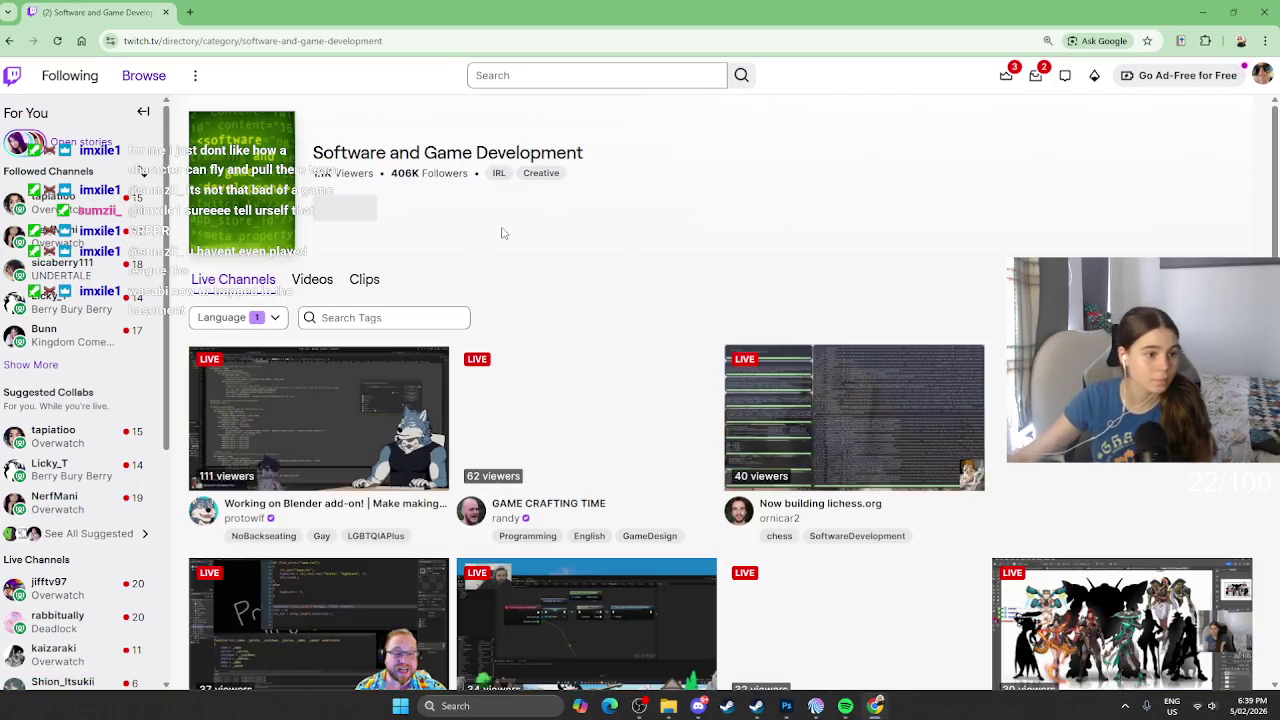
pyautogui.scroll(-1, 707, 222)
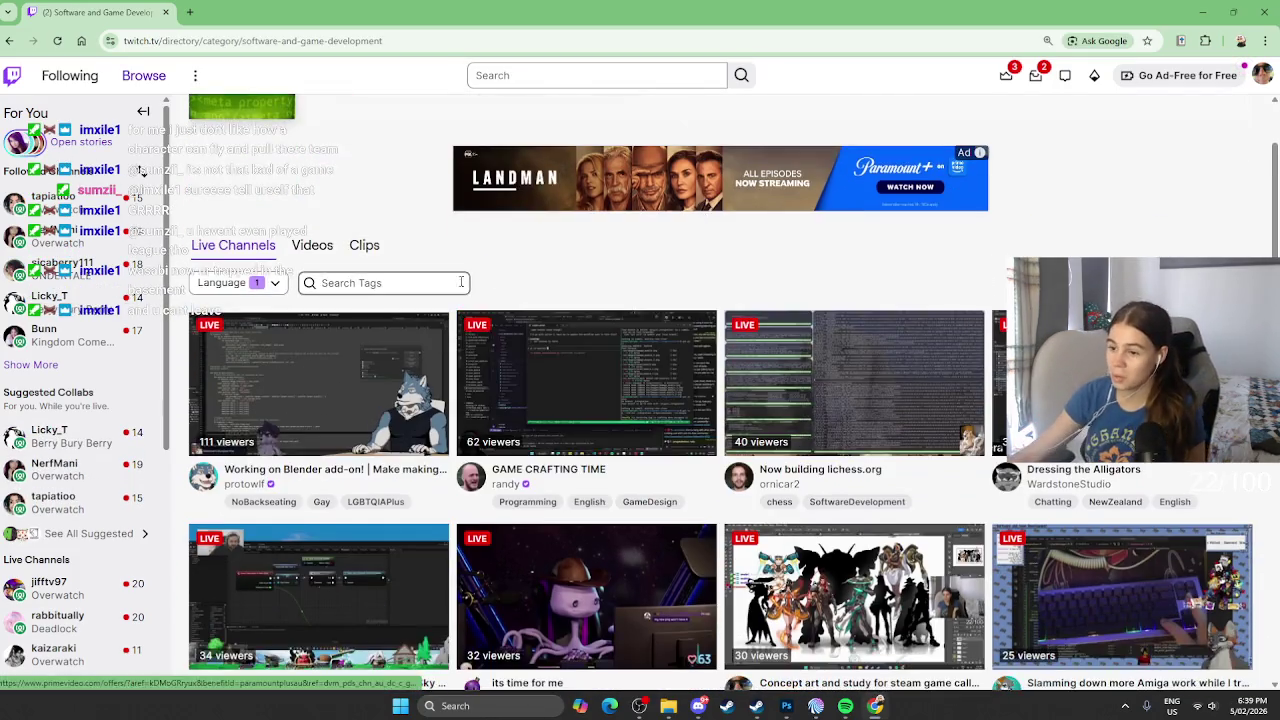
pyautogui.scroll(-1, 886, 334)
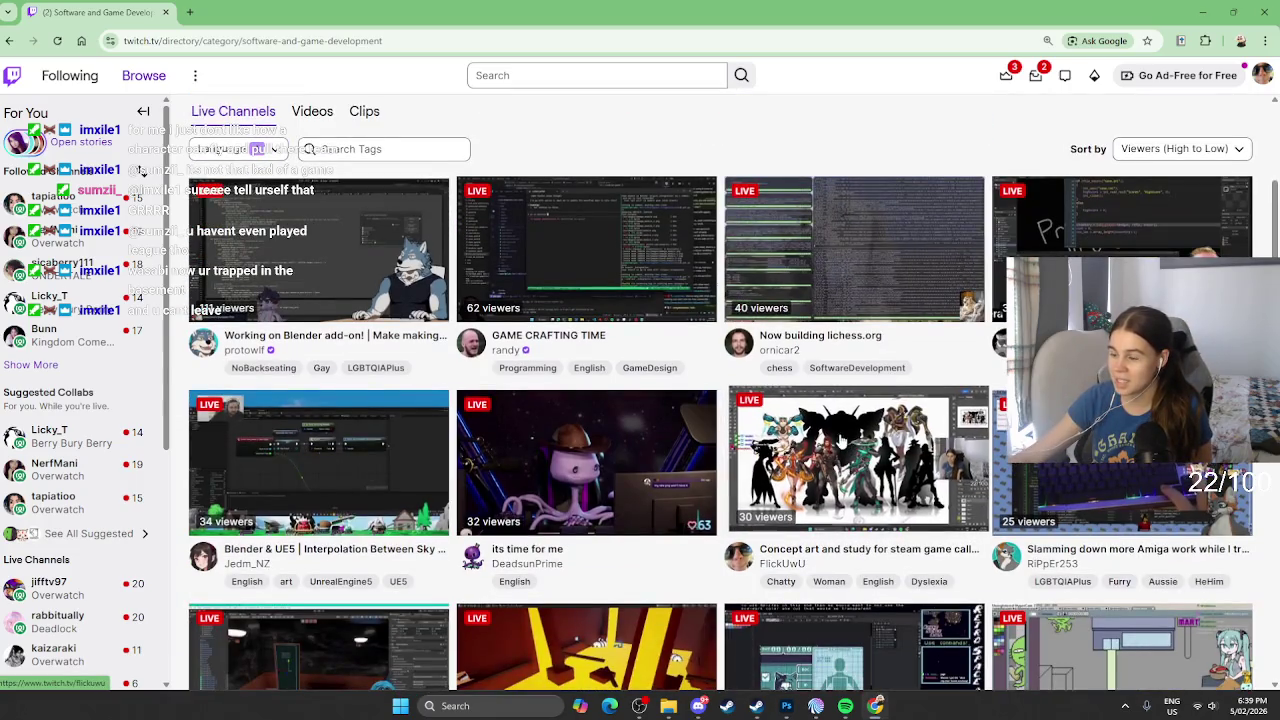
pyautogui.scroll(-1, 840, 440)
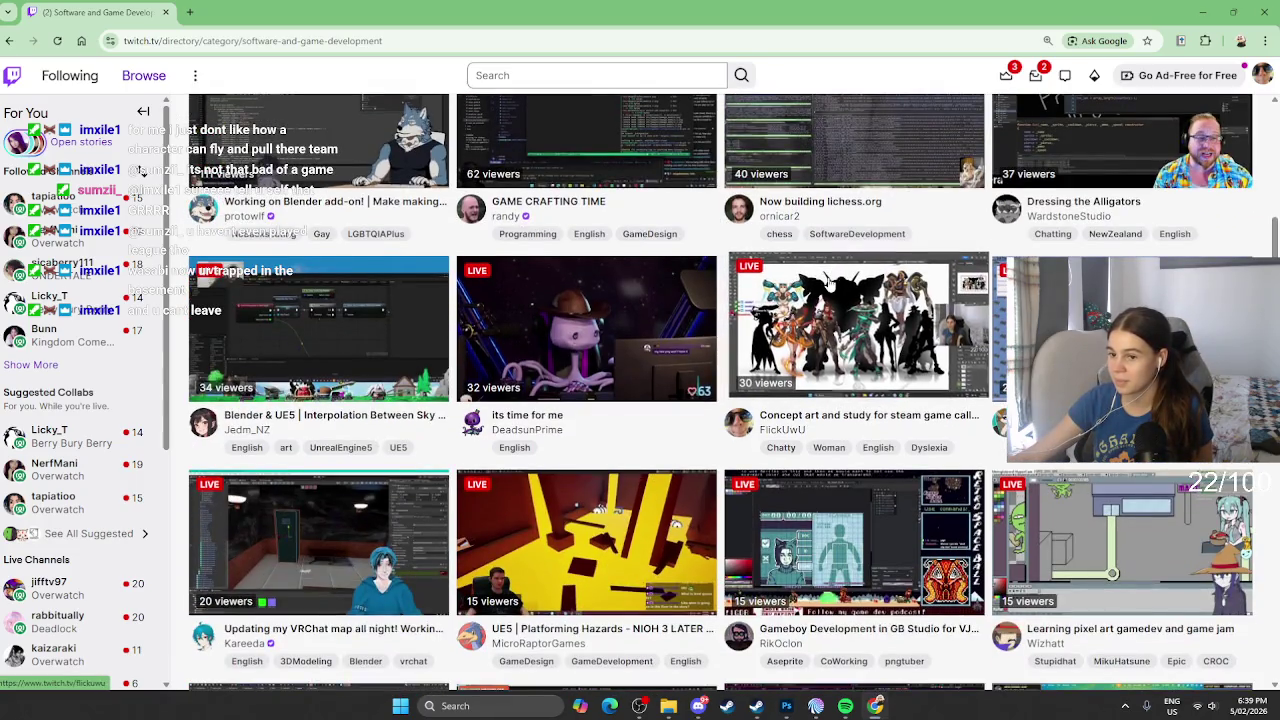
pyautogui.scroll(-1, 826, 283)
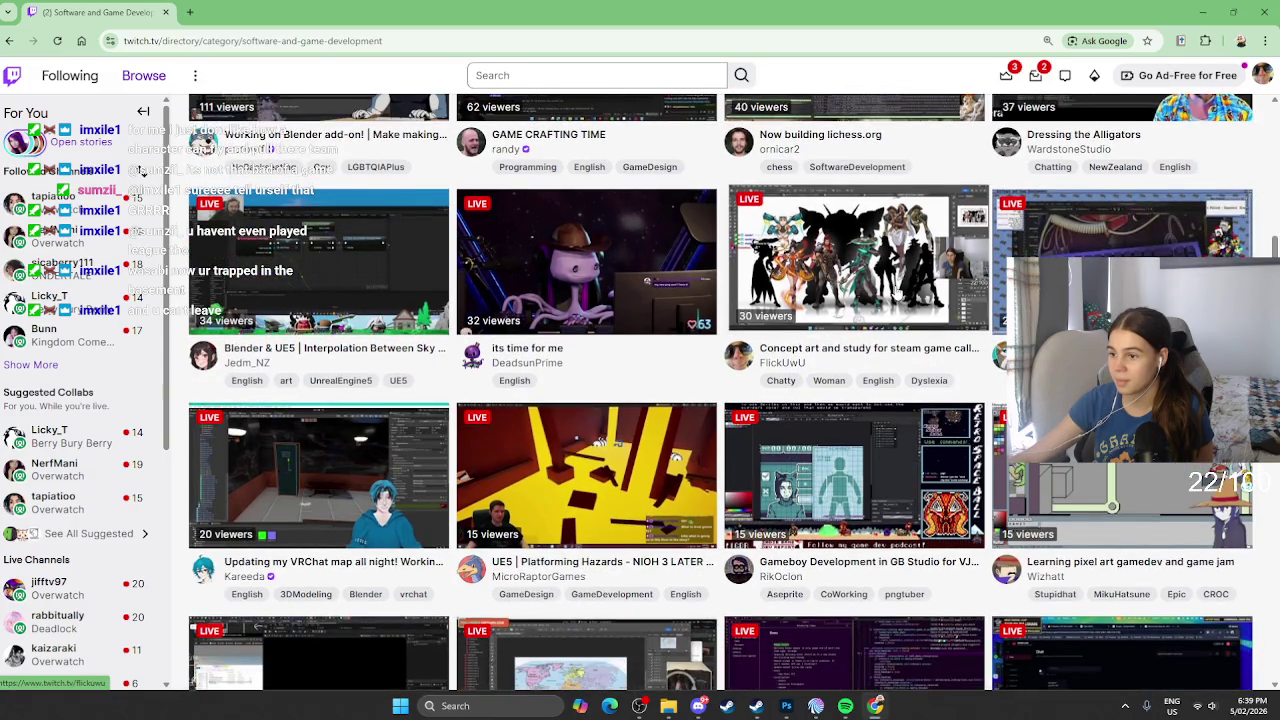
pyautogui.scroll(-1, 875, 342)
pyautogui.scroll(-2, 875, 342)
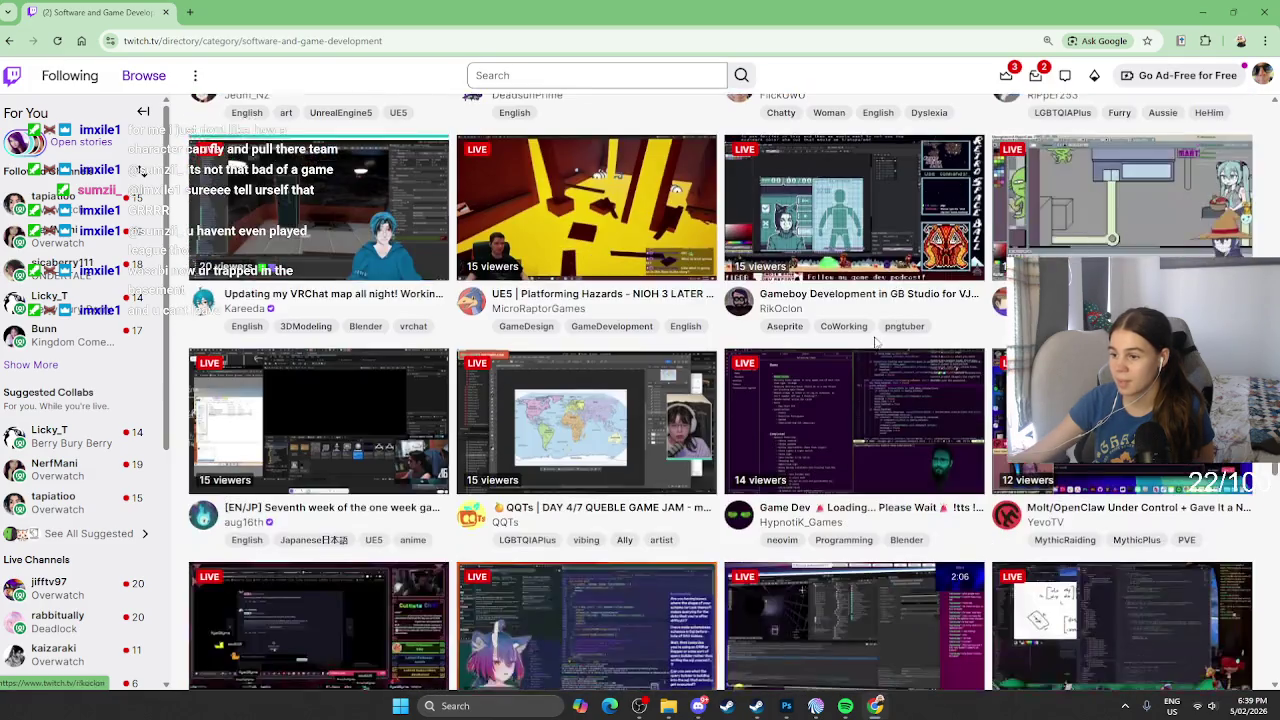
pyautogui.scroll(-3, 870, 340)
pyautogui.scroll(-4, 850, 335)
pyautogui.scroll(-2, 830, 330)
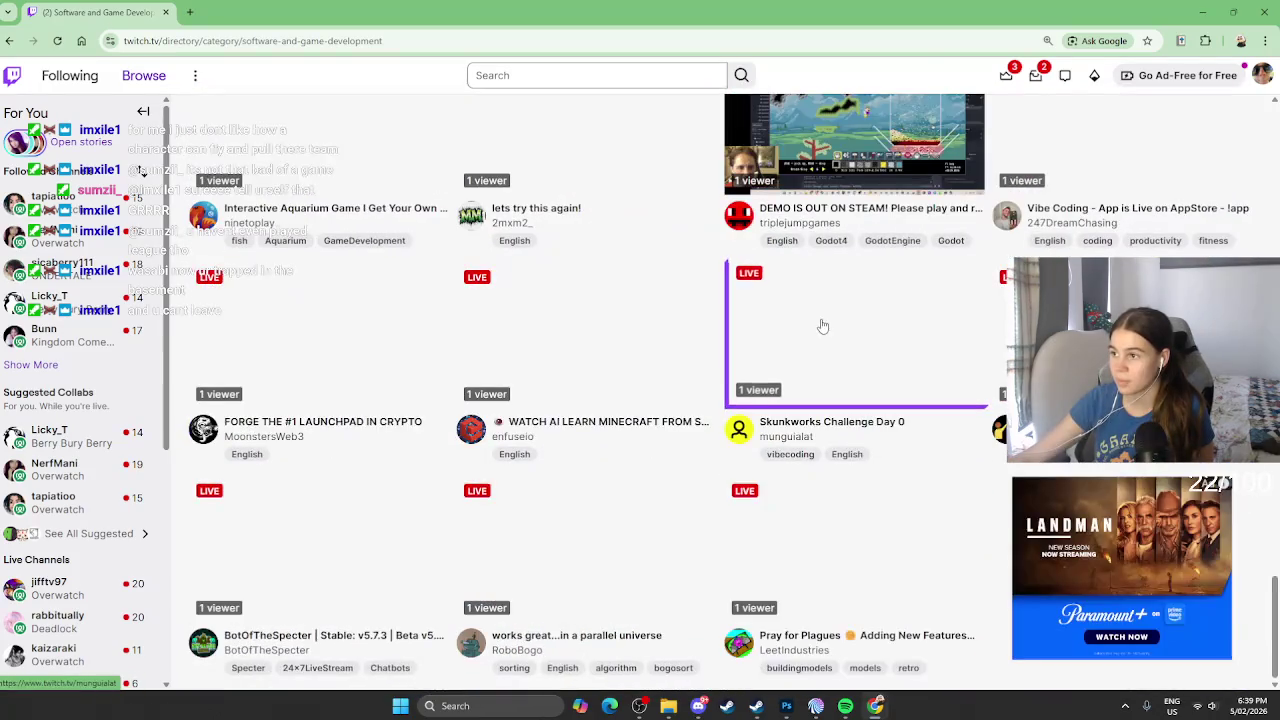
pyautogui.scroll(-3, 822, 326)
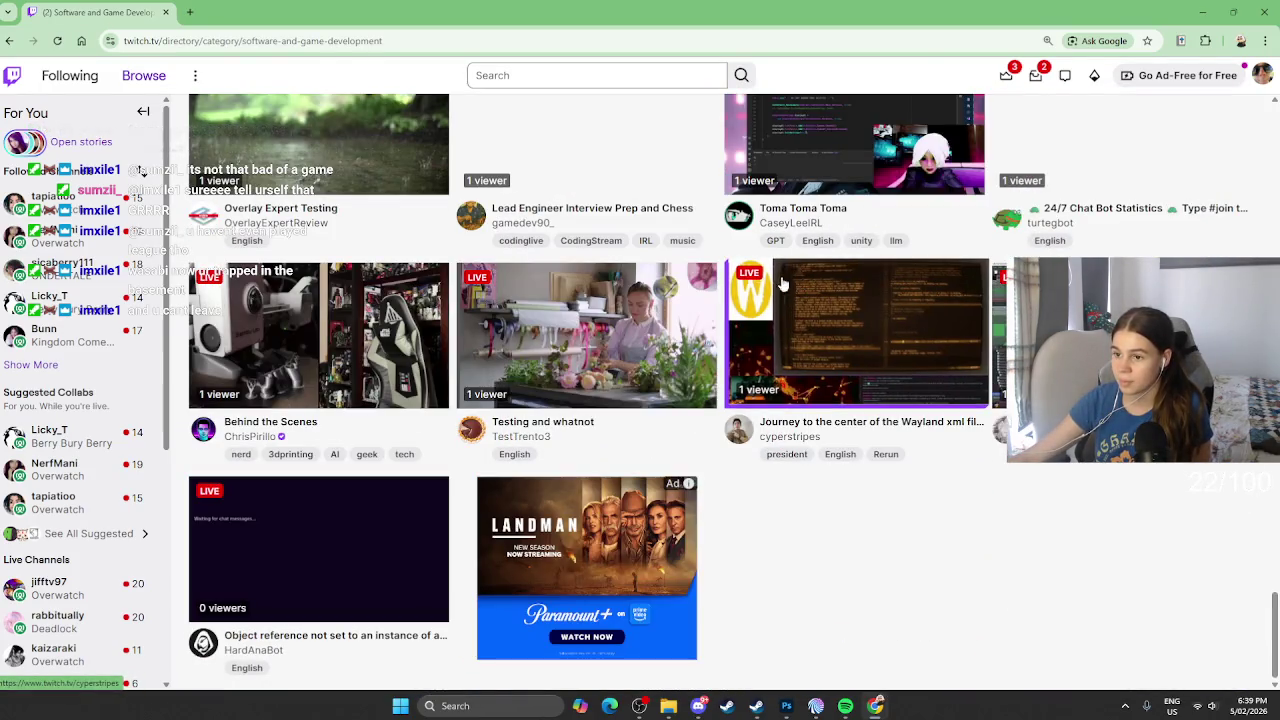
# Step: Scroll back up through the category's live channel grid
pyautogui.scroll(1, 733, 297)
pyautogui.scroll(3, 733, 297)
pyautogui.scroll(1, 732, 298)
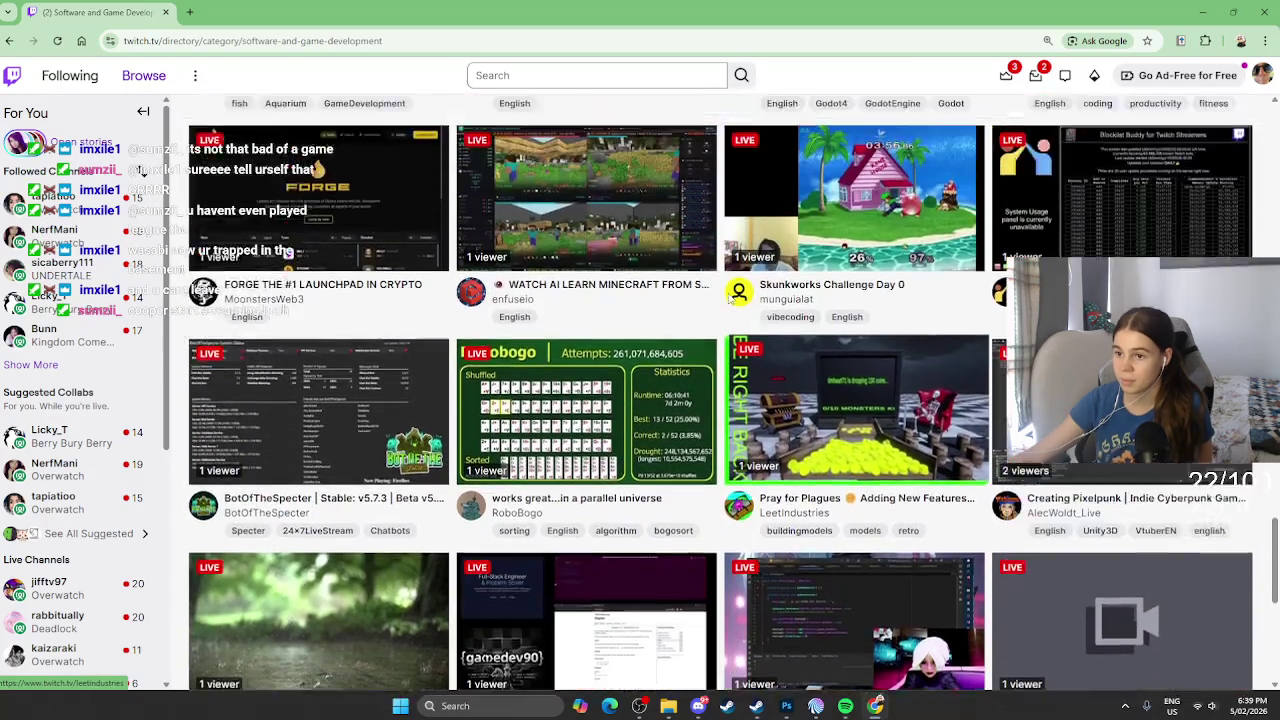
pyautogui.scroll(2, 730, 300)
pyautogui.scroll(3, 730, 298)
pyautogui.scroll(3, 730, 298)
pyautogui.scroll(3, 730, 299)
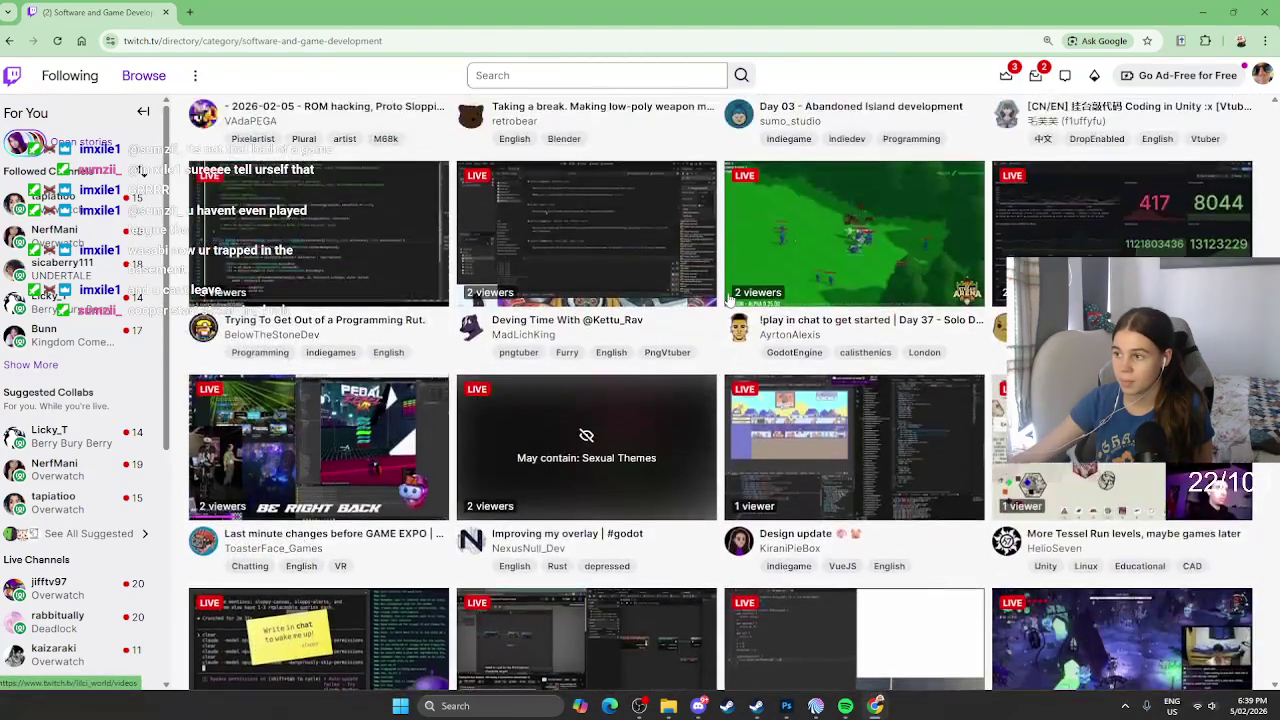
pyautogui.scroll(3, 730, 300)
pyautogui.scroll(3, 730, 298)
pyautogui.scroll(3, 730, 299)
pyautogui.scroll(2, 730, 300)
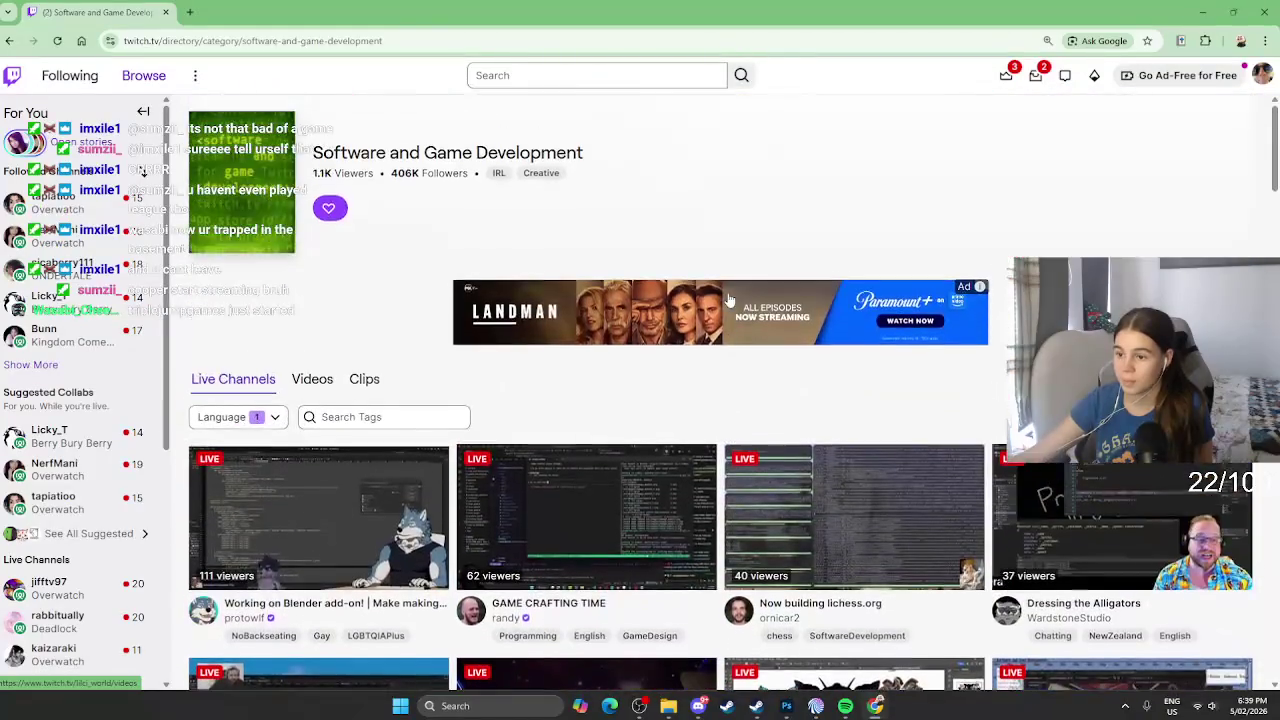
pyautogui.scroll(-1, 730, 300)
# Step: Expand Followed Channels with Show More and open a live artist's channel
pyautogui.scroll(-1, 700, 320)
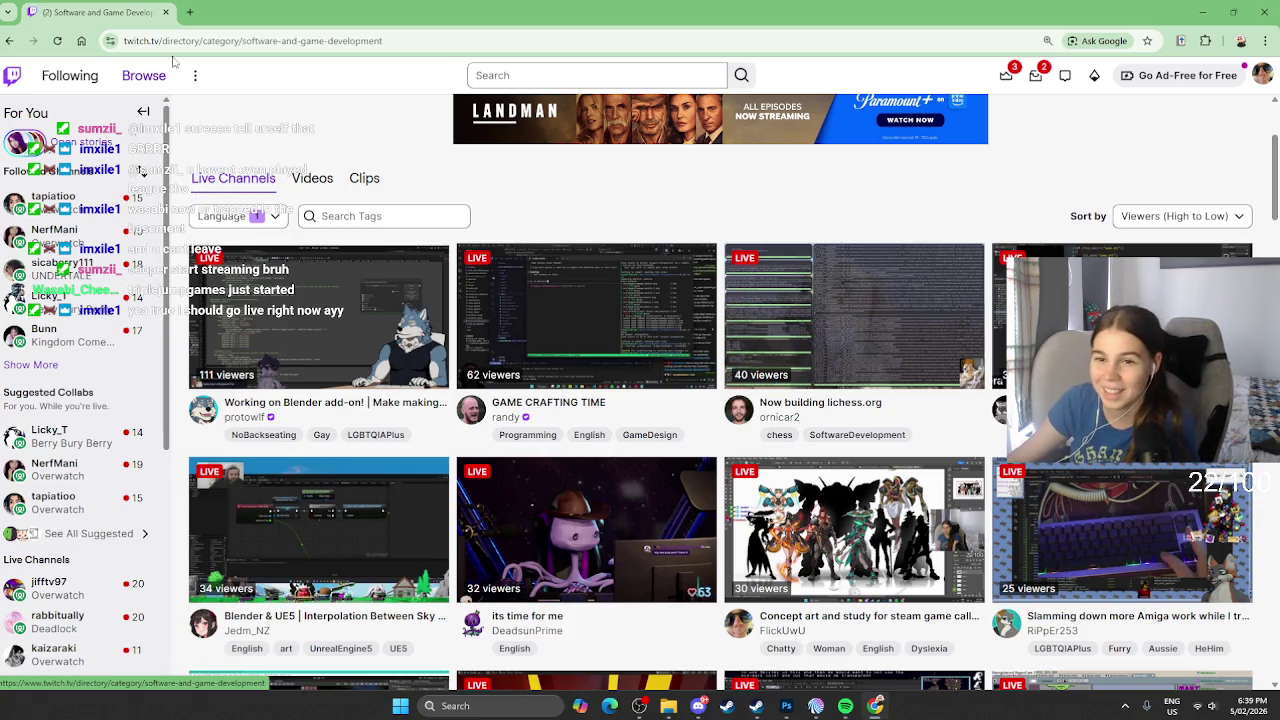
pyautogui.click(30, 364)
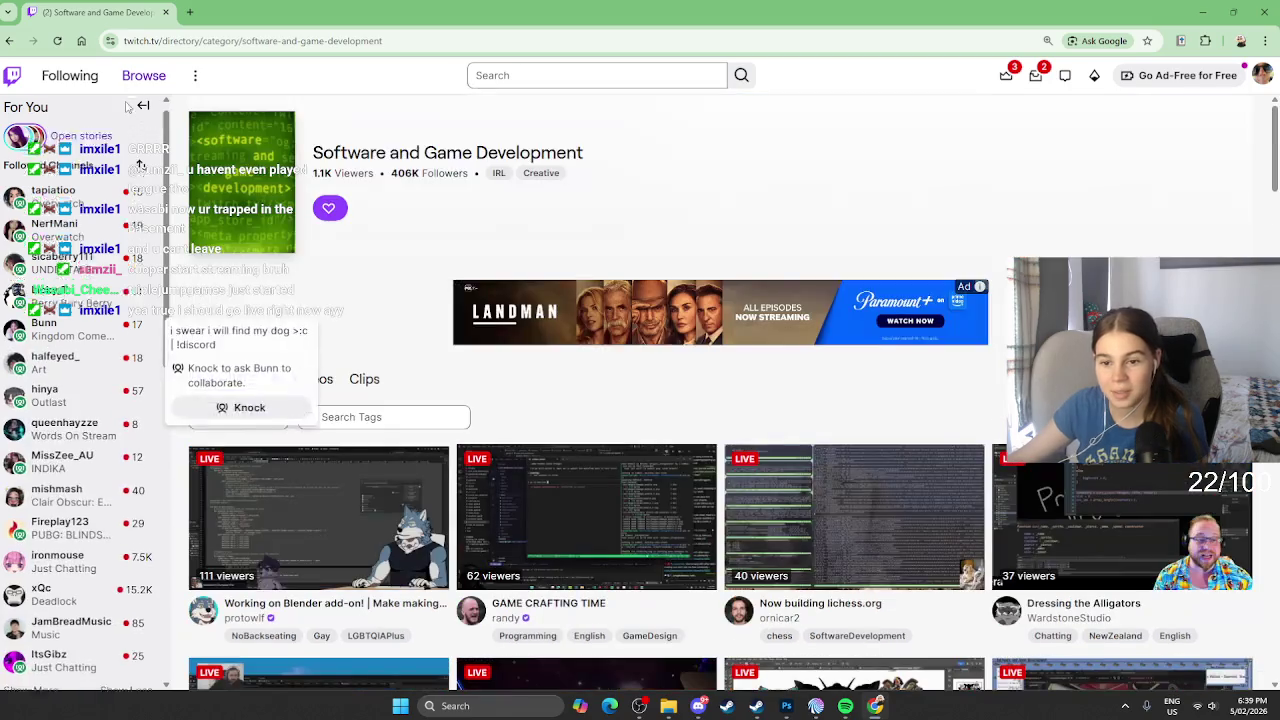
pyautogui.scroll(-1, 128, 110)
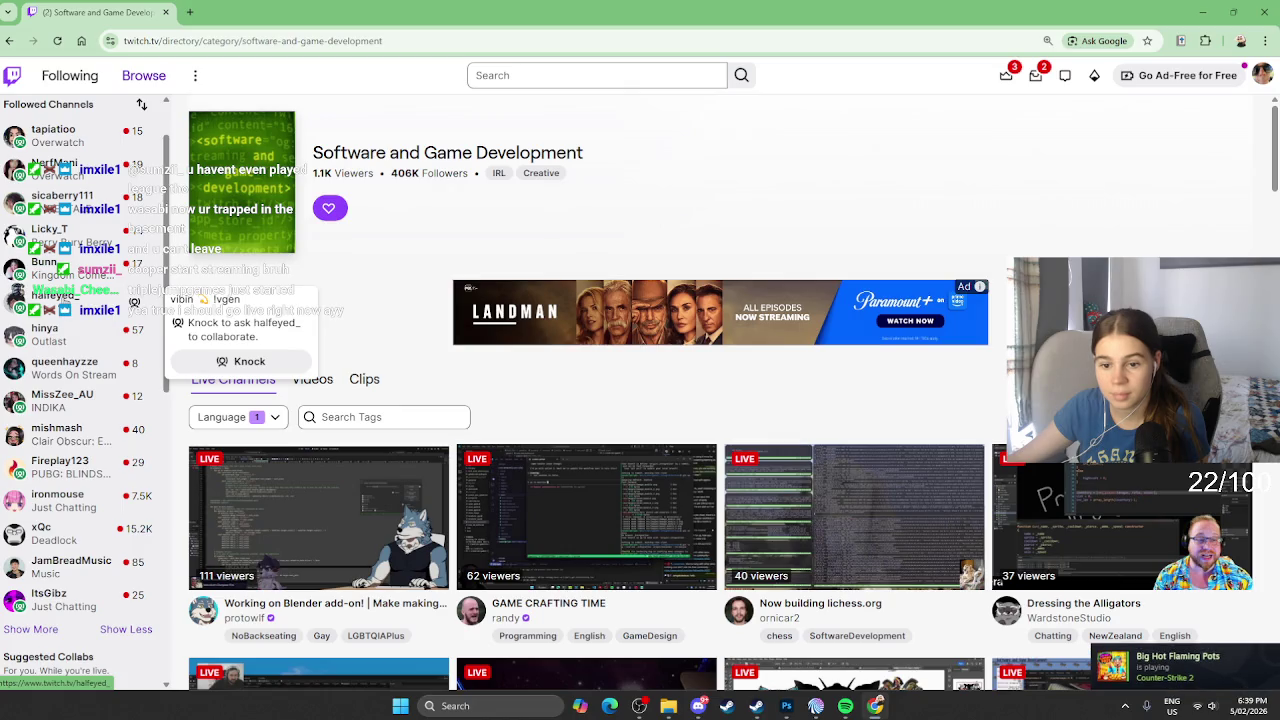
pyautogui.click(134, 301)
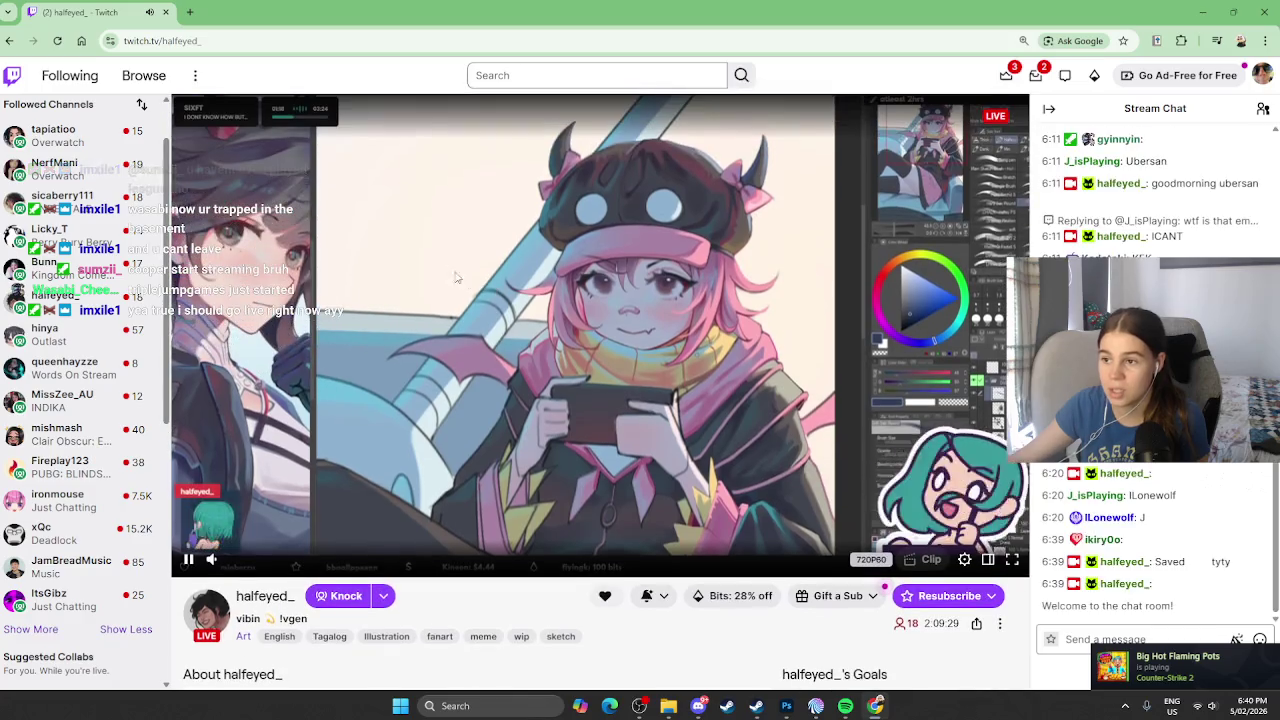
# Step: Scroll down the artist's channel page to view the About and Goals sections
pyautogui.scroll(-2, 455, 277)
pyautogui.scroll(-1, 455, 277)
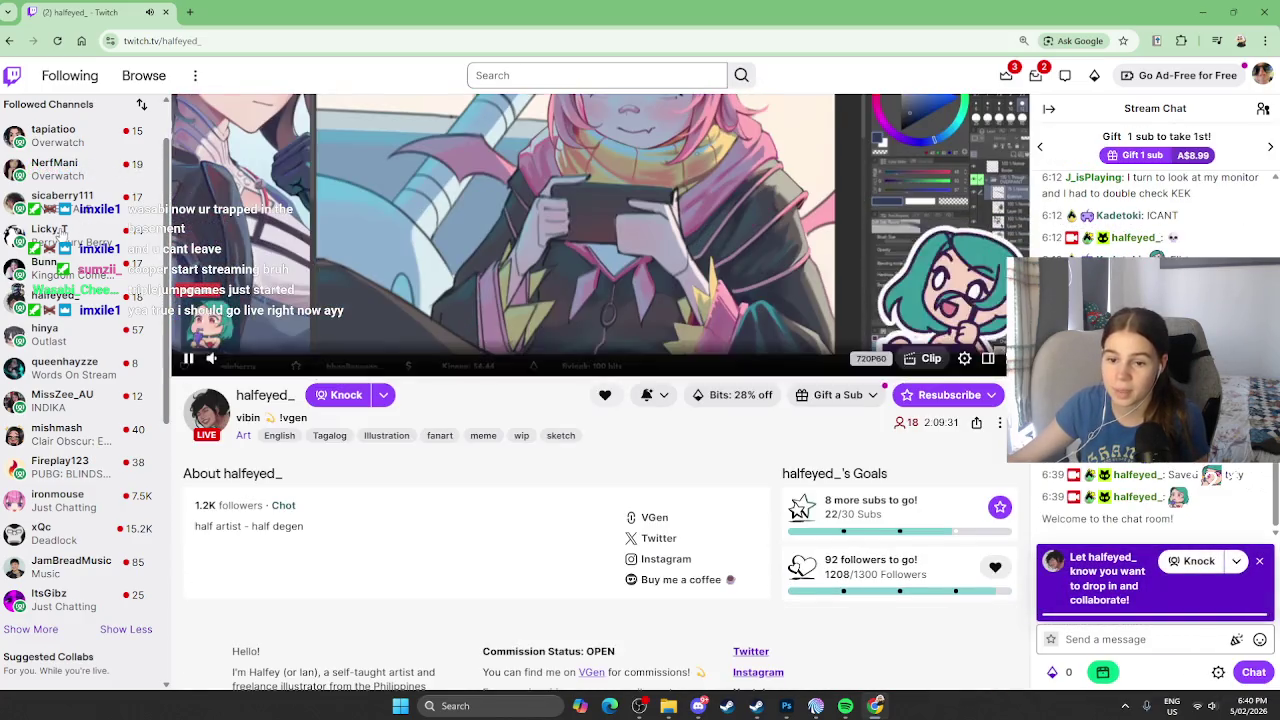
pyautogui.scroll(-2, 62, 232)
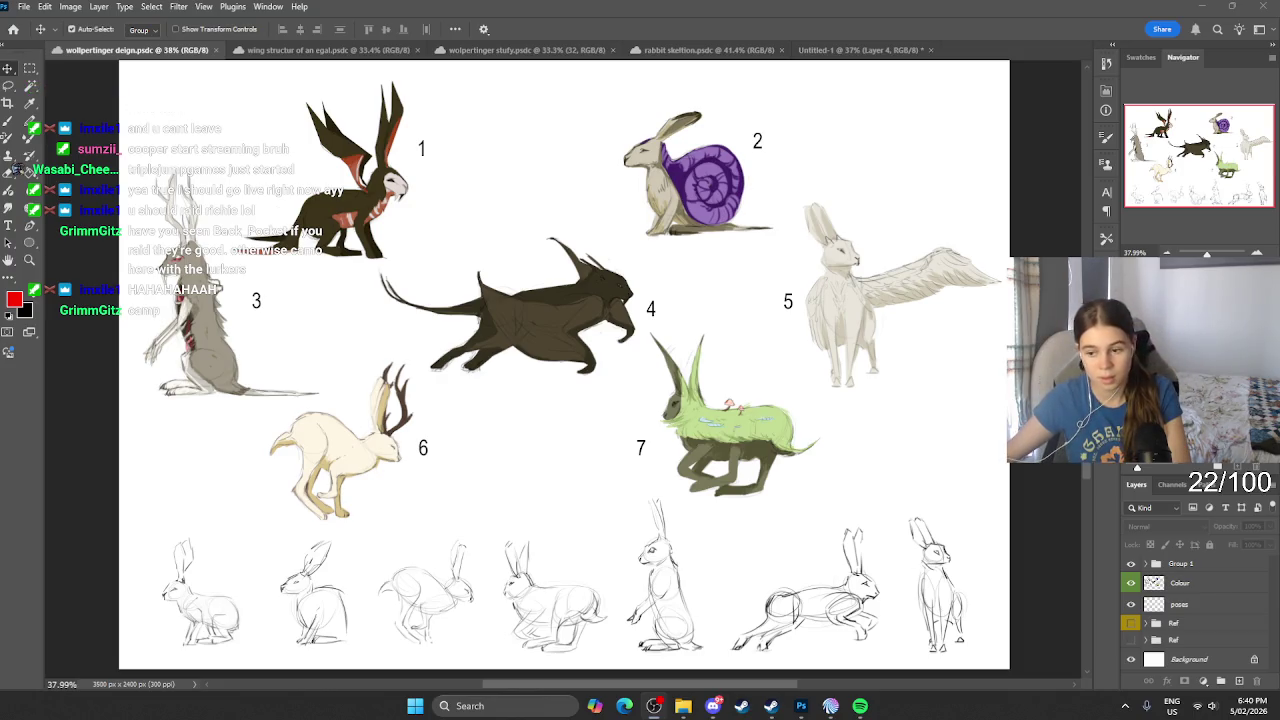
# Step: Relaunch Chrome via a 'g' search and load Twitch in a new tab
pyautogui.click(470, 706)
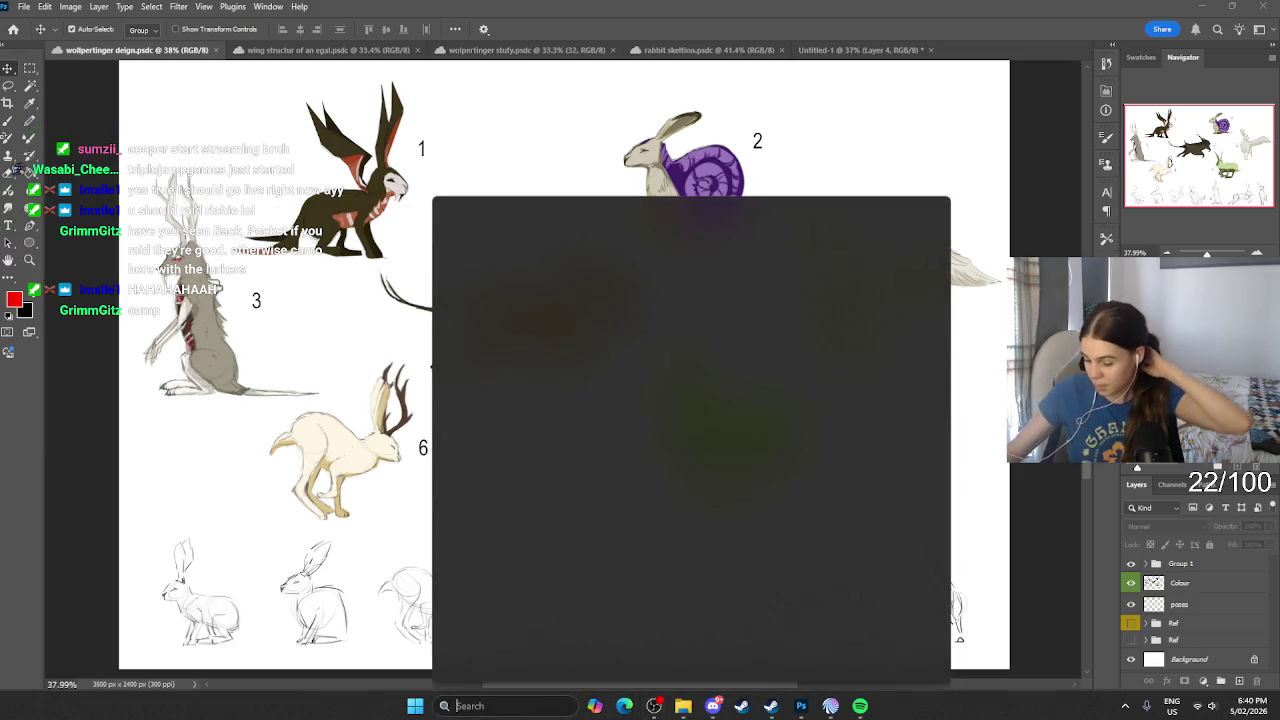
pyautogui.write('google Chrome')
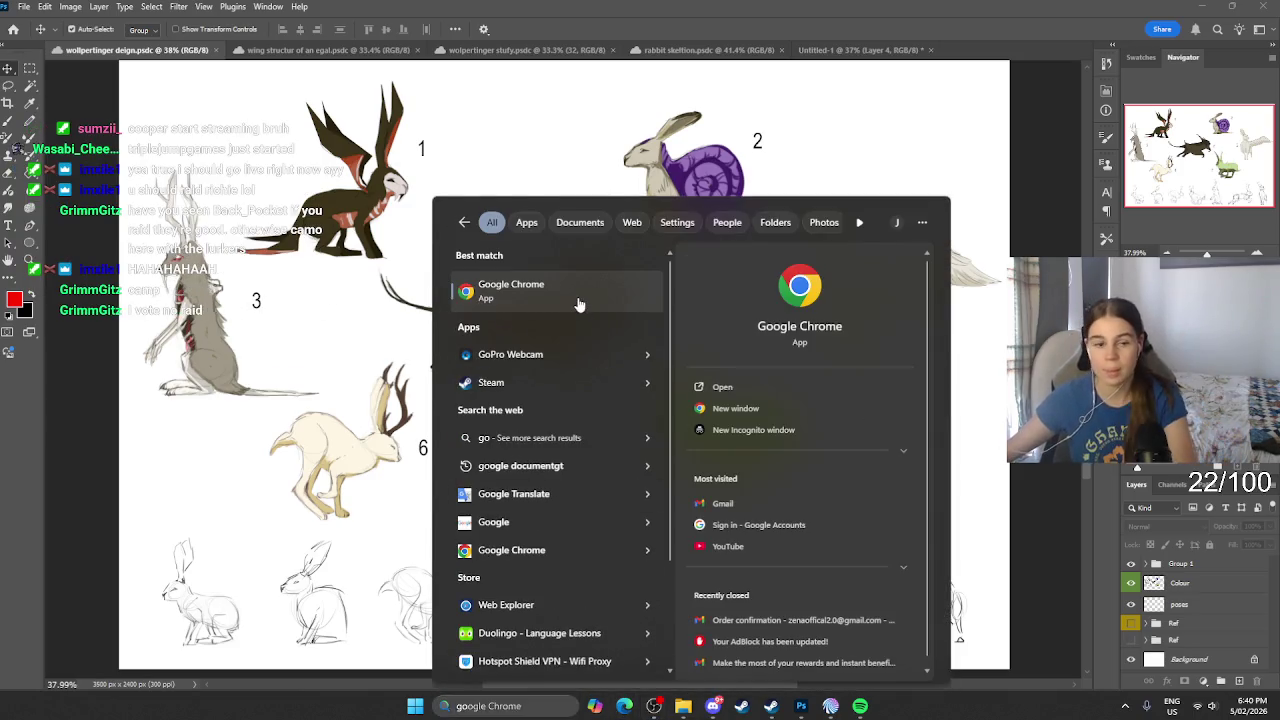
pyautogui.click(570, 282)
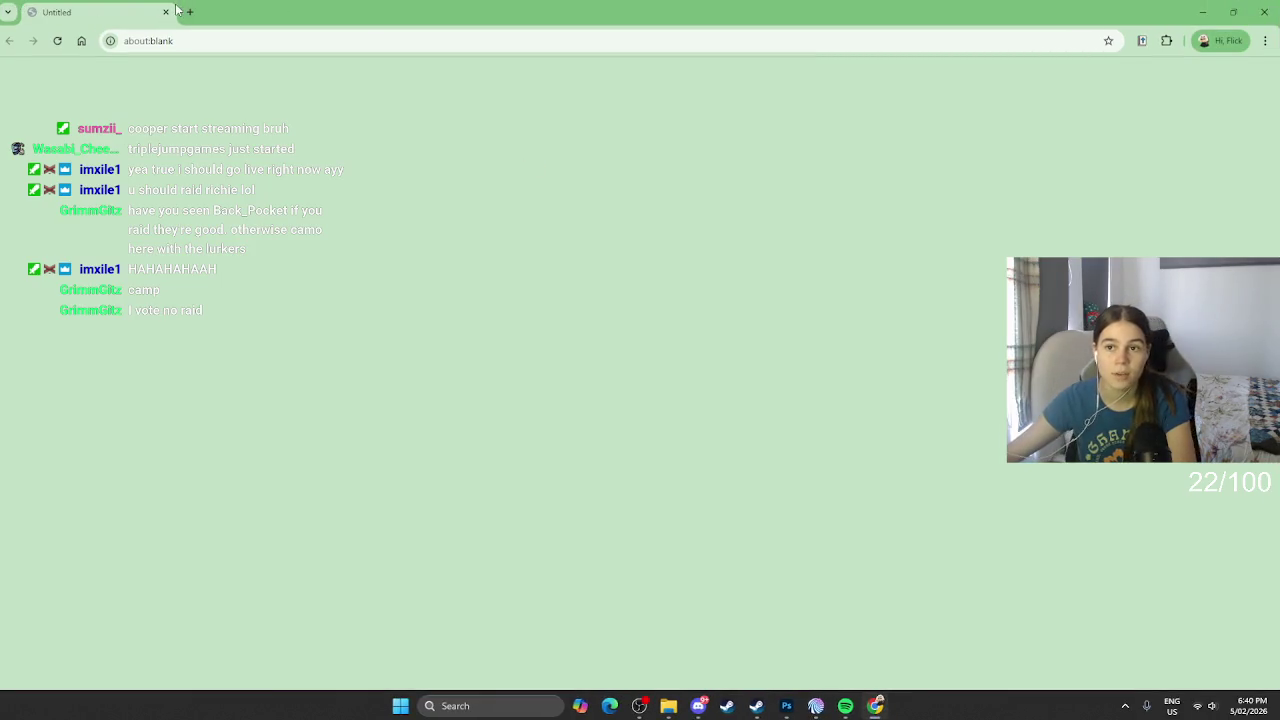
pyautogui.click(189, 9)
pyautogui.click(520, 355)
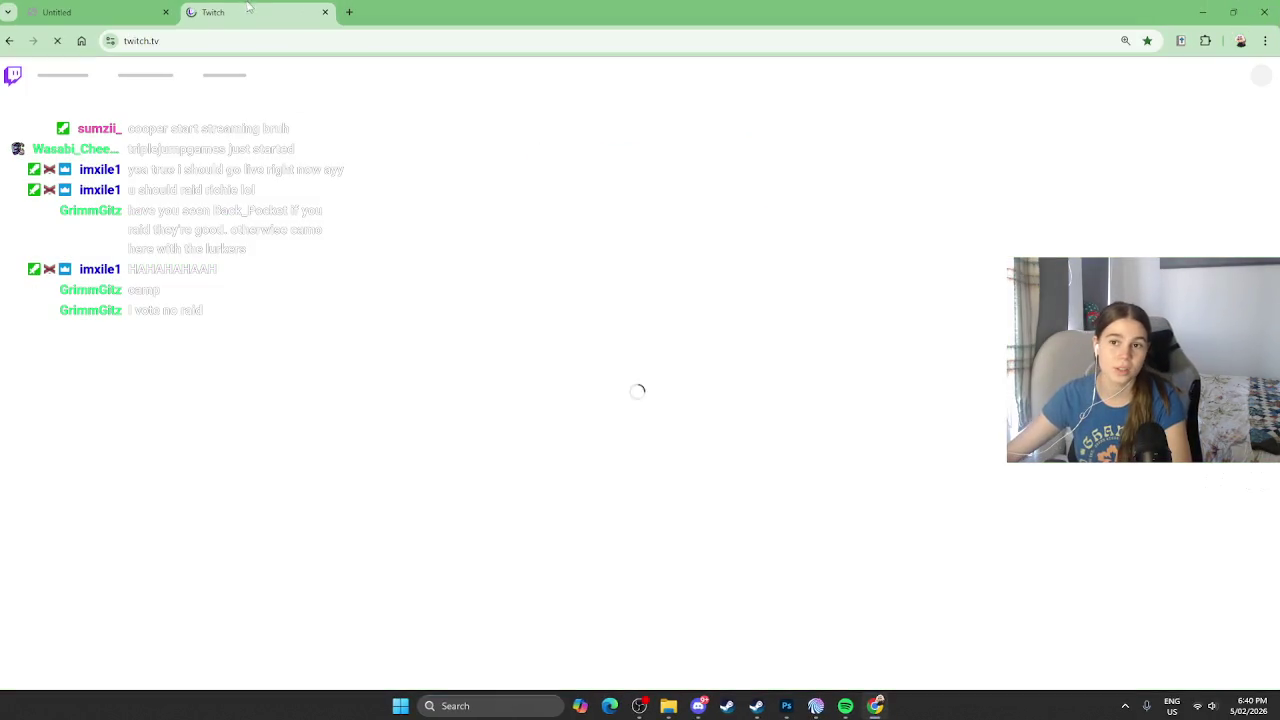